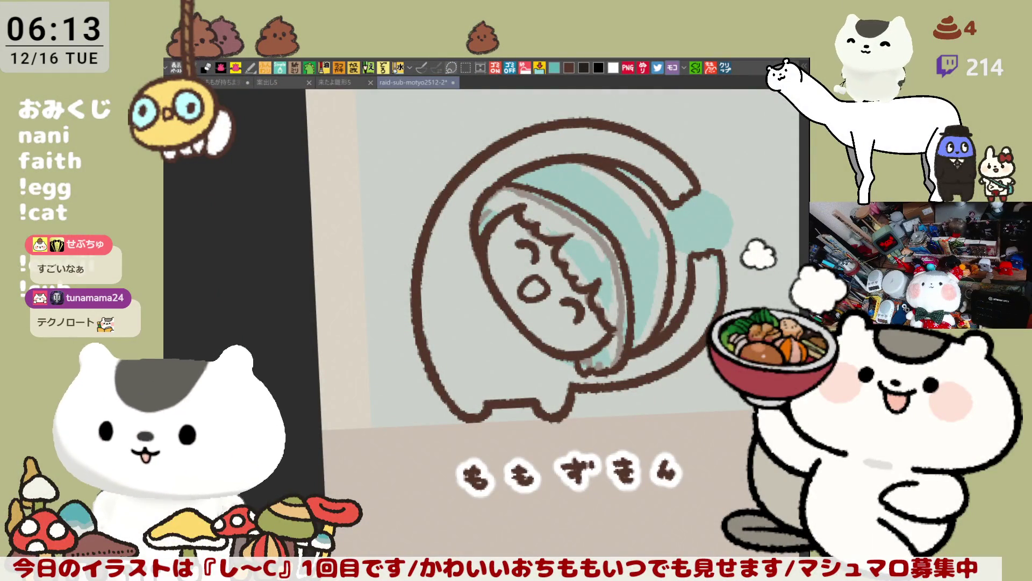
Level the tile and repeatedly redraw the outline curve around the left side of the face, undoing each attempt.
mouse_move(693, 187)
left_mouse_down()
mouse_move(699, 195)
mouse_move(501, 210)
mouse_move(275, 267)
mouse_move(311, 300)
left_mouse_up()
key("ctrl+z")
left_click_drag(264, 257, 310, 300)
key("ctrl+z")
left_click_drag(264, 256, 312, 300)
key("ctrl+z")
left_click_drag(273, 252, 310, 306)
key("ctrl+z")
left_click_drag(269, 255, 304, 306)
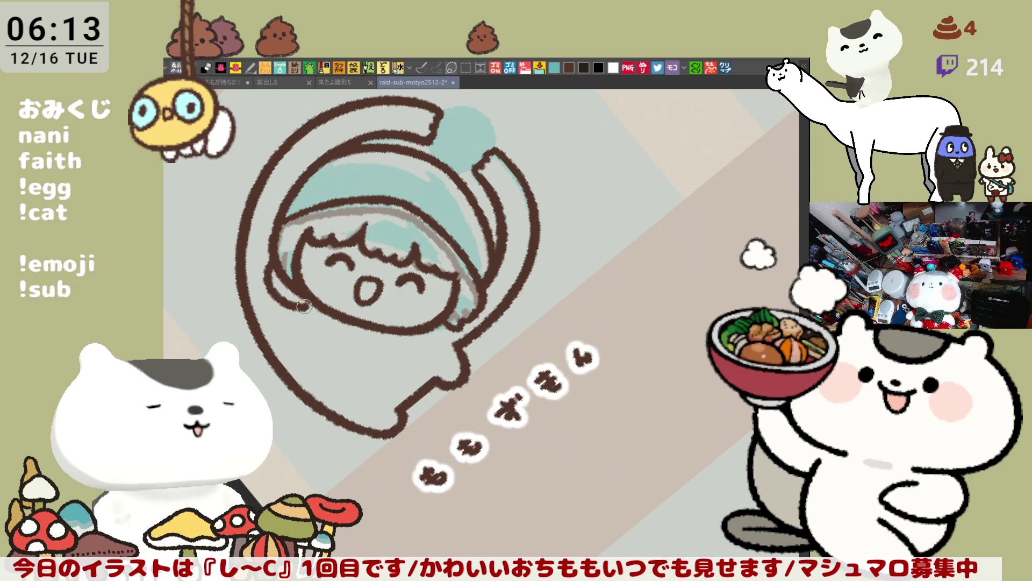
key("ctrl+z")
Try the line down the hat's left edge twice, undo both, and level the view again.
left_click_drag(276, 204, 281, 269)
key("ctrl+z")
left_click_drag(279, 201, 282, 270)
key("ctrl+z")
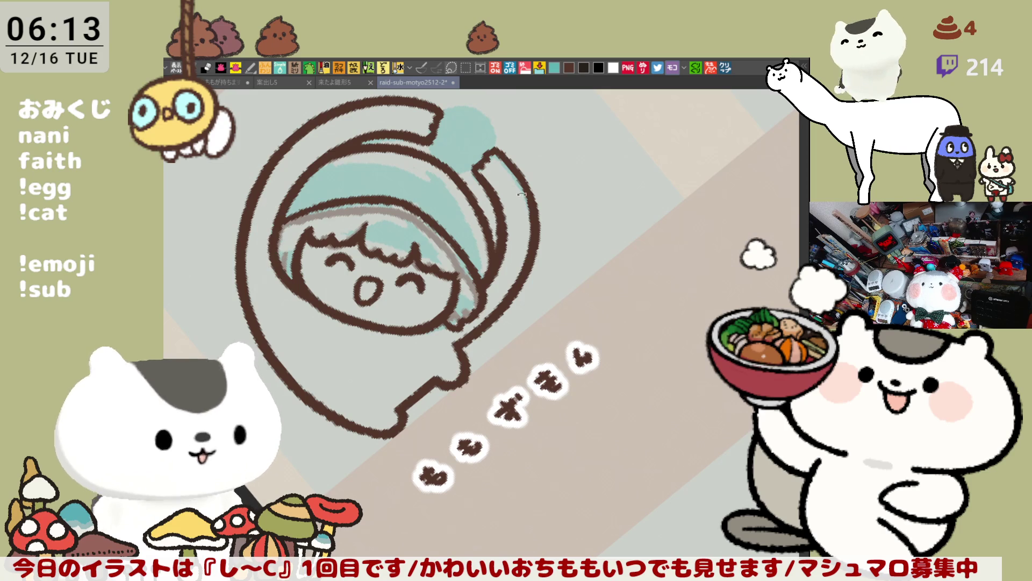
left_click_drag(481, 195, 657, 357)
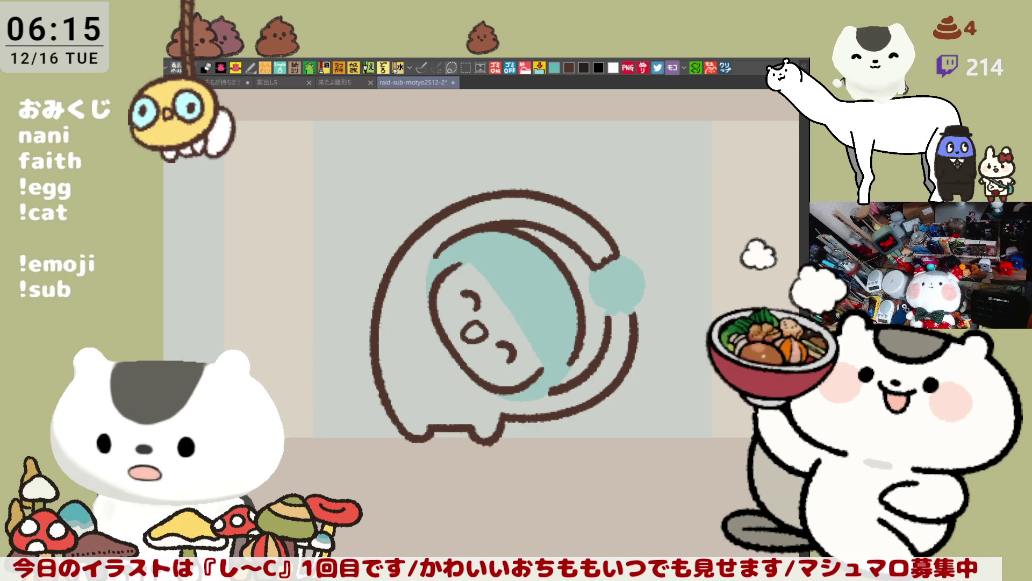
left_click(724, 70)
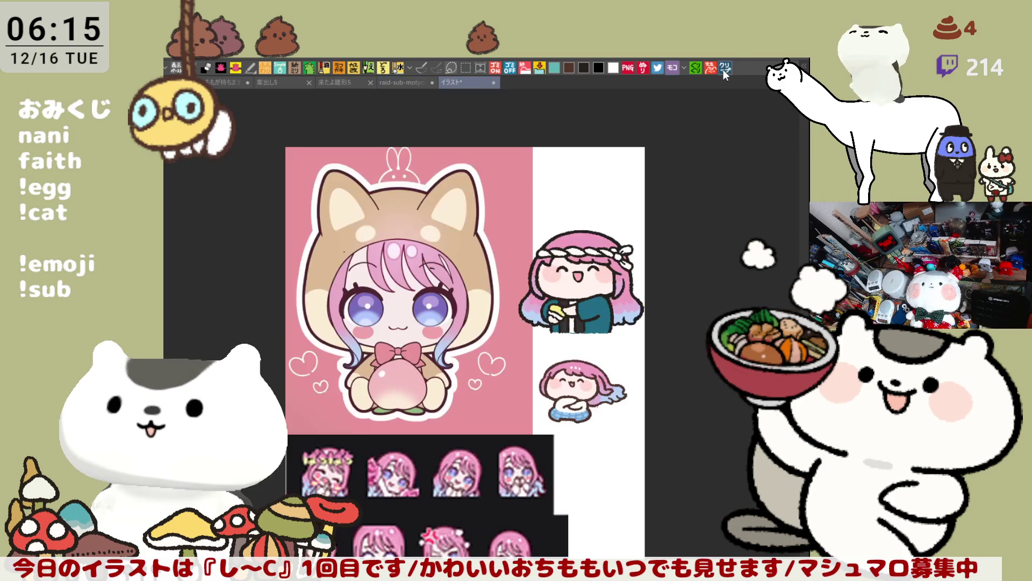
scroll(455, 513, "up", 1)
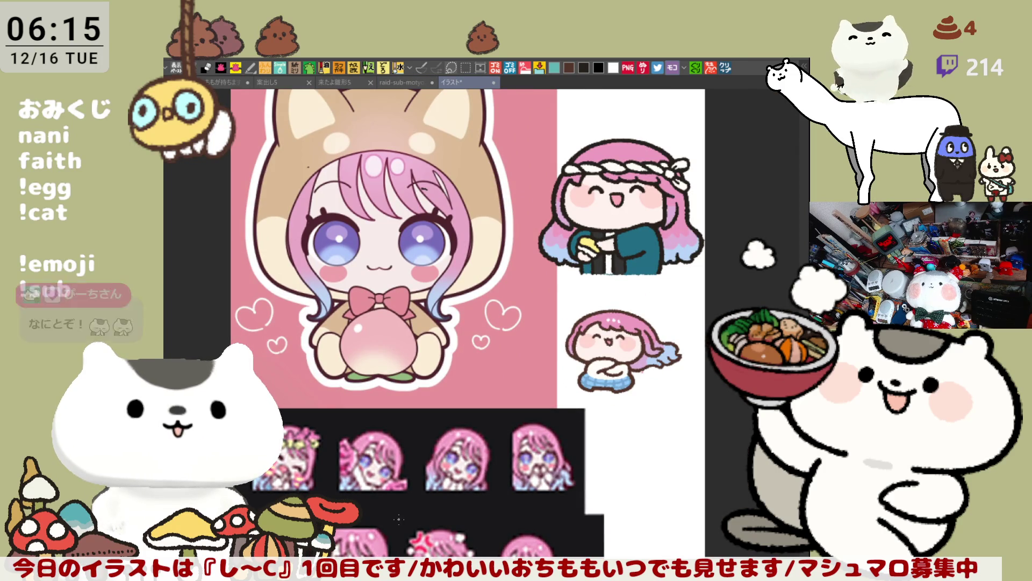
scroll(395, 517, "up", 1)
scroll(395, 516, "up", 2)
scroll(394, 516, "up", 1)
scroll(394, 516, "down", 1)
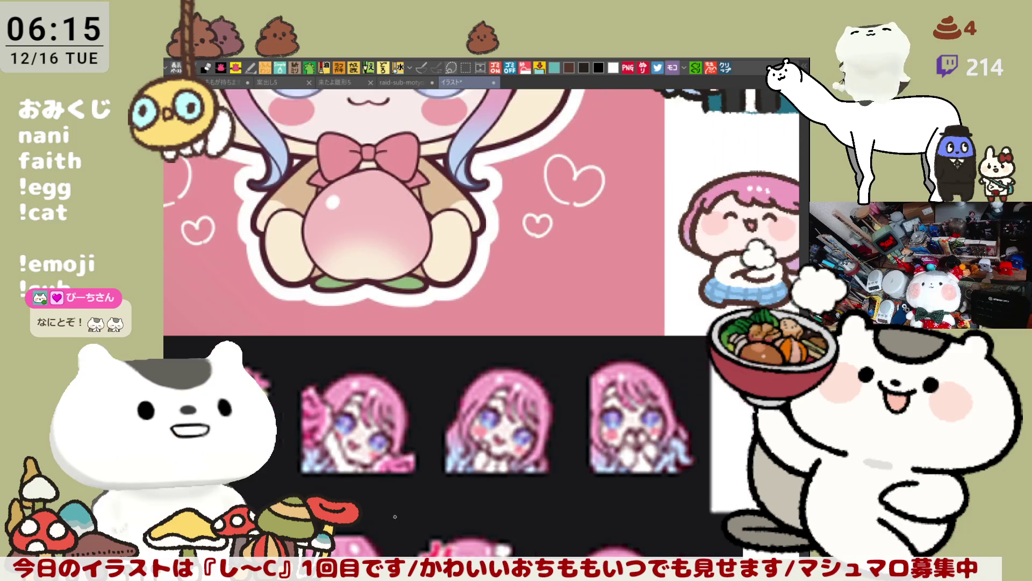
scroll(419, 492, "down", 1)
scroll(457, 447, "down", 1)
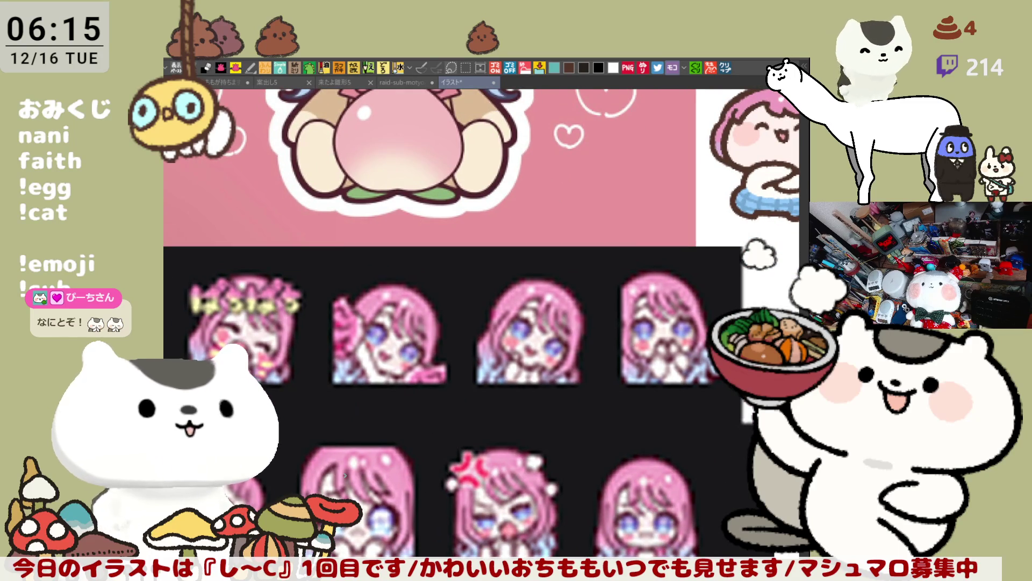
scroll(364, 549, "up", 2)
scroll(363, 549, "up", 1)
scroll(364, 549, "up", 1)
scroll(363, 548, "up", 1)
scroll(285, 502, "up", 2)
scroll(297, 517, "up", 2)
scroll(298, 516, "down", 2)
scroll(297, 517, "down", 2)
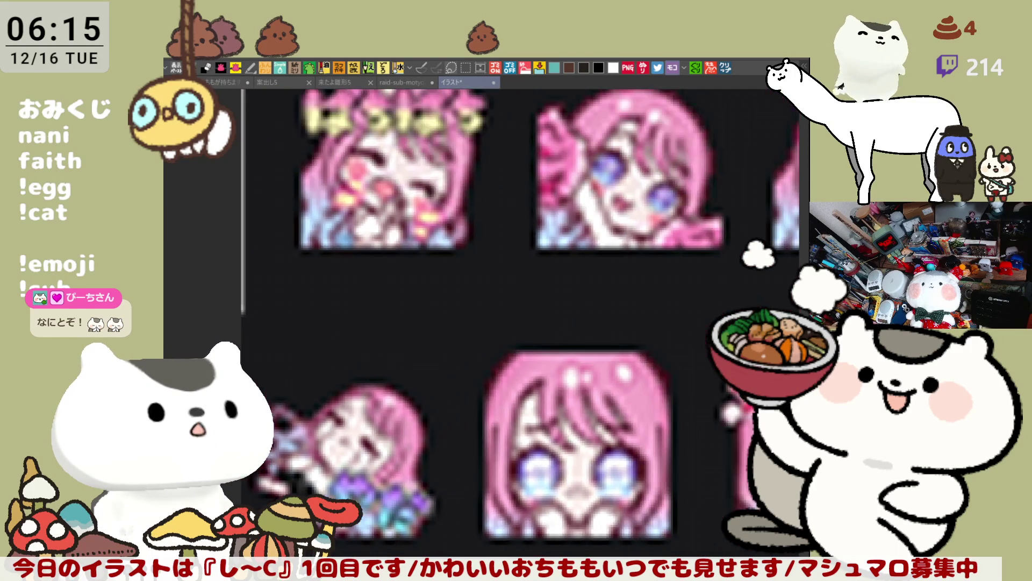
scroll(297, 516, "down", 2)
scroll(297, 516, "down", 2)
scroll(297, 516, "up", 1)
scroll(296, 516, "up", 1)
scroll(296, 517, "up", 1)
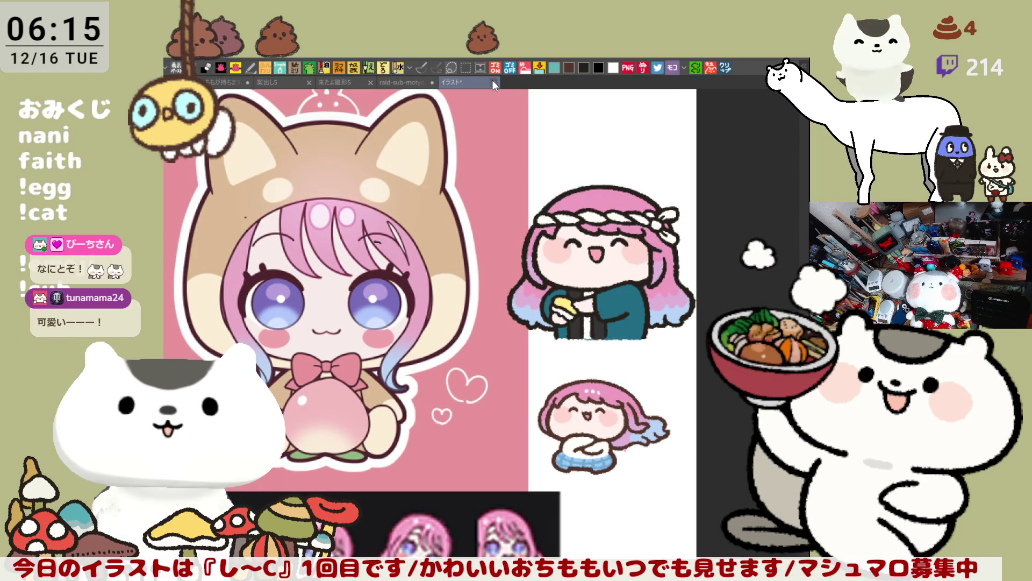
key("ctrl+w")
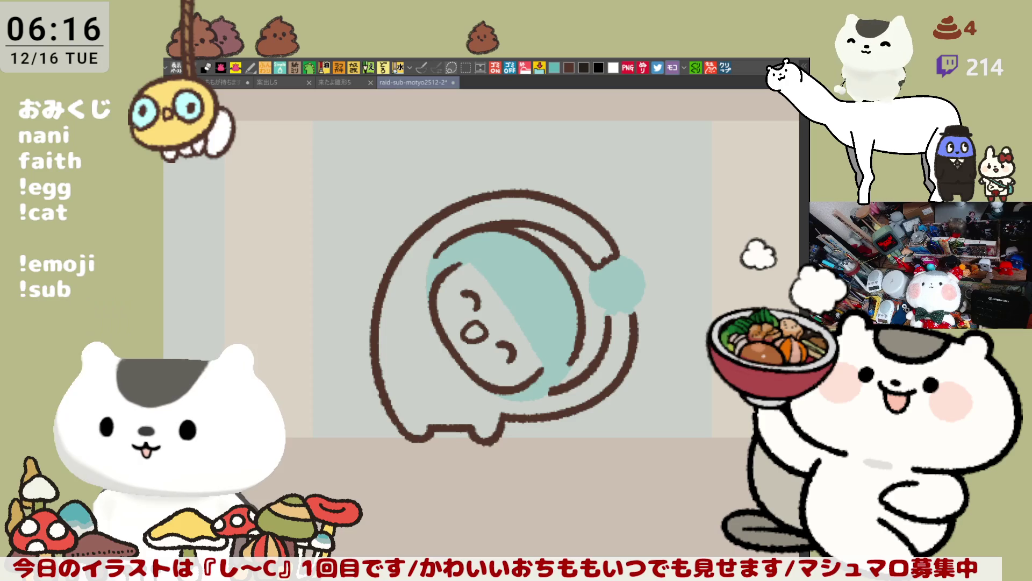
Letter the opening 'Oohhaa' below the character, redoing the h and a strokes.
left_click_drag(591, 522, 623, 420)
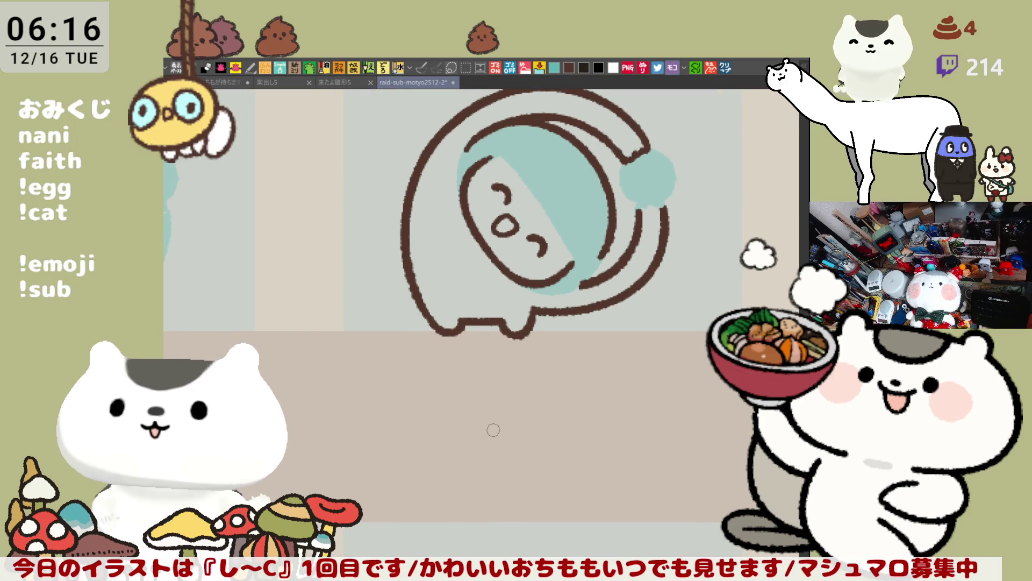
left_click(439, 358)
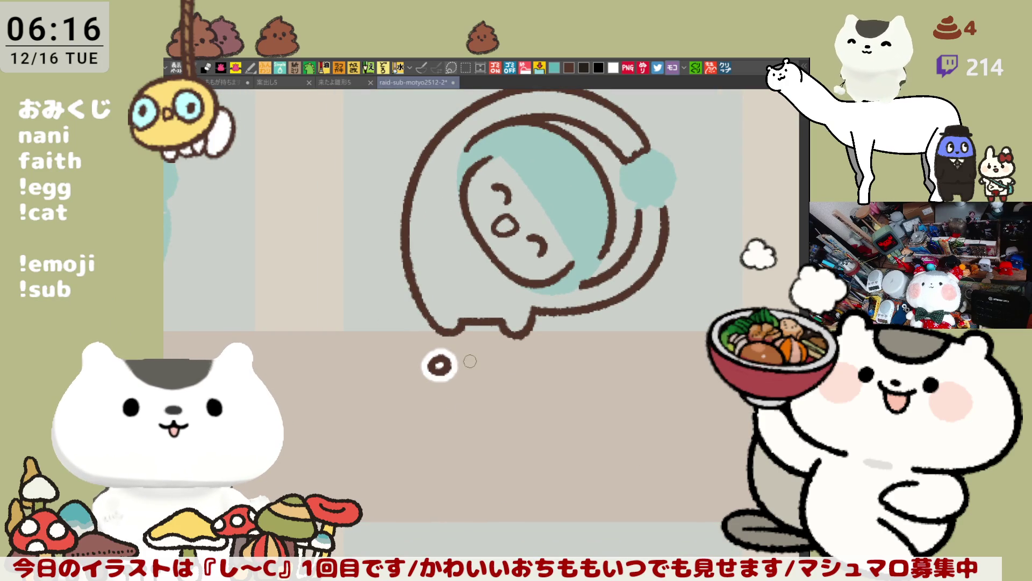
mouse_move(466, 363)
left_mouse_down()
mouse_move(563, 378)
mouse_move(568, 365)
mouse_move(570, 378)
left_mouse_up()
key("ctrl+z")
key("ctrl+z")
left_click_drag(581, 359, 585, 376)
key("ctrl+z")
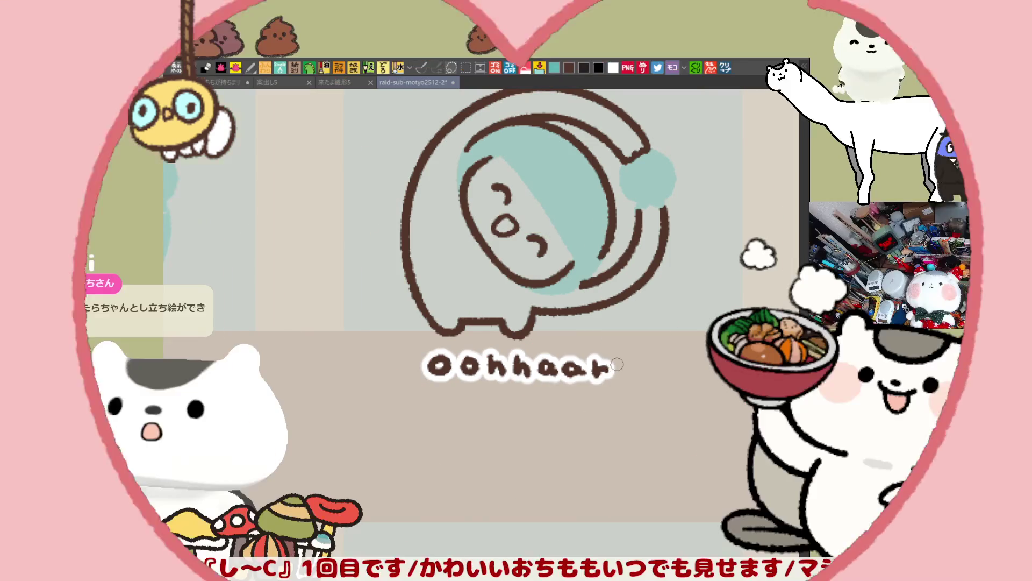
Finish the name with 'rruu' and rectangle-select the Oohhaarruu lettering.
mouse_move(601, 361)
left_mouse_down()
mouse_move(601, 377)
mouse_move(611, 361)
mouse_move(618, 376)
left_mouse_up()
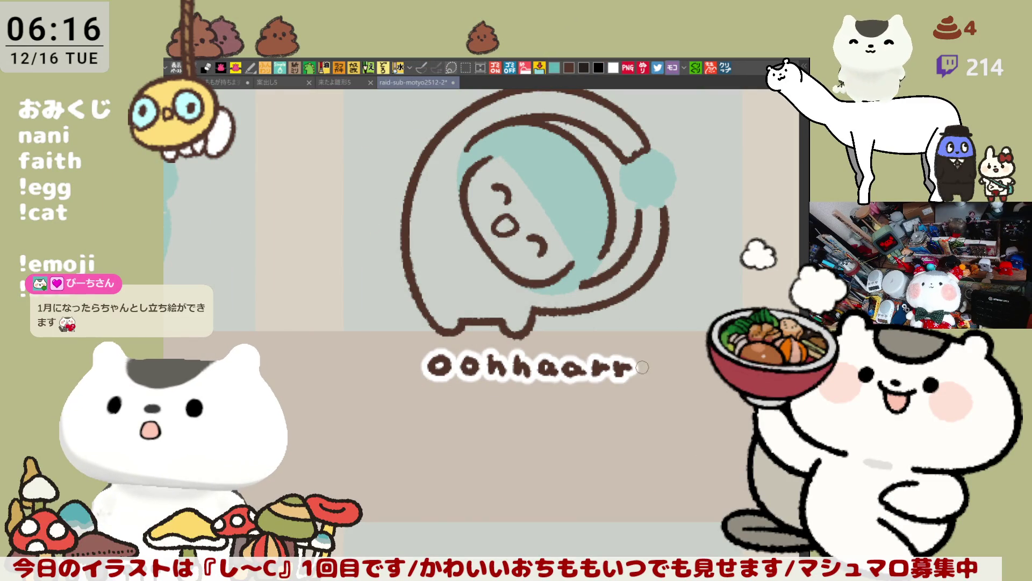
mouse_move(643, 359)
left_mouse_down()
mouse_move(647, 379)
mouse_move(661, 360)
mouse_move(675, 379)
mouse_move(684, 361)
left_mouse_up()
key("ctrl+z")
key("ctrl+z")
key("ctrl+z")
key("ctrl+z")
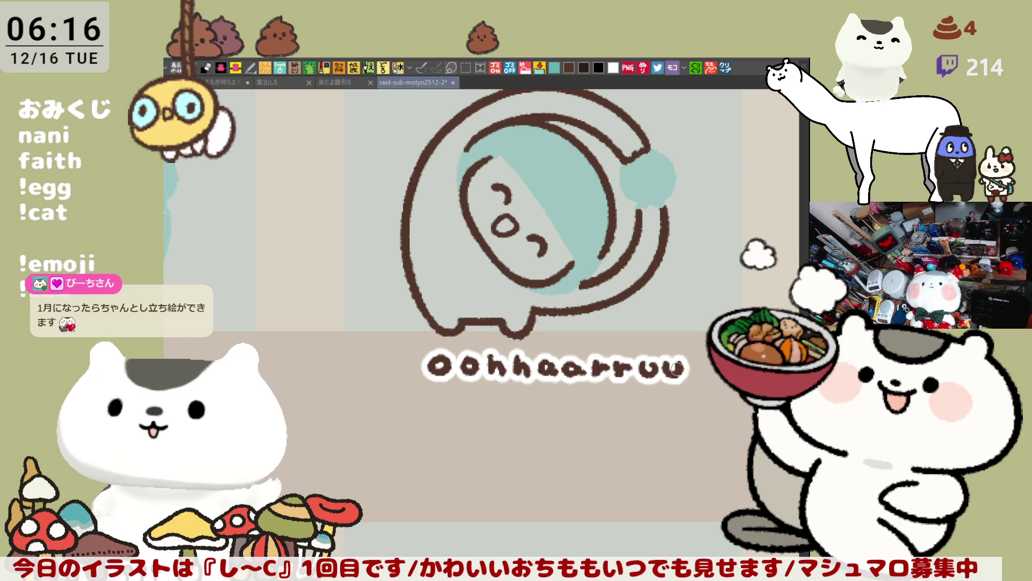
left_click_drag(540, 242, 488, 258, "space")
left_click_drag(695, 462, 325, 326)
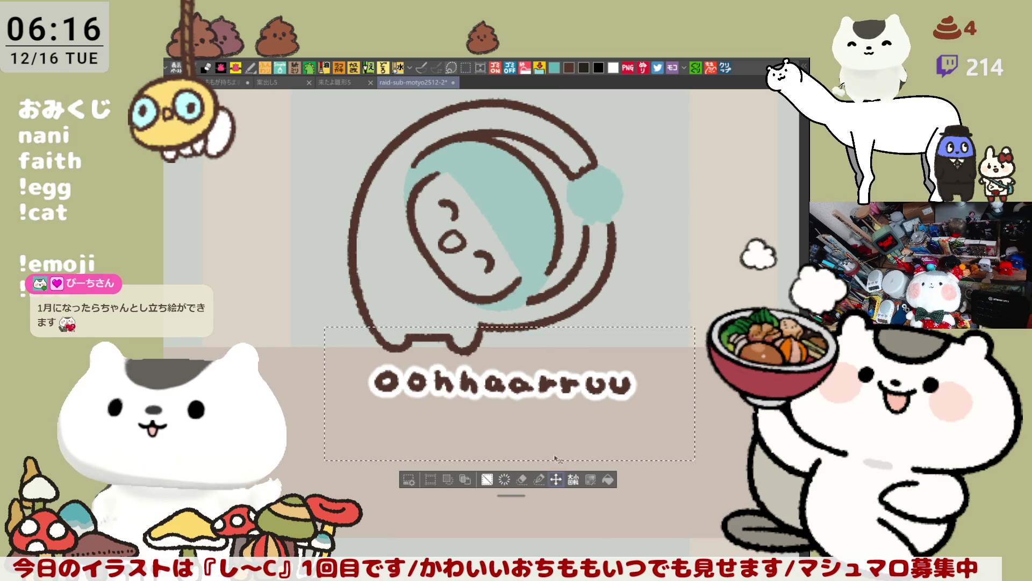
Nudge the selected Oohhaarruu lettering slightly left and down, then deselect.
left_click(556, 478)
left_click_drag(578, 408, 561, 420)
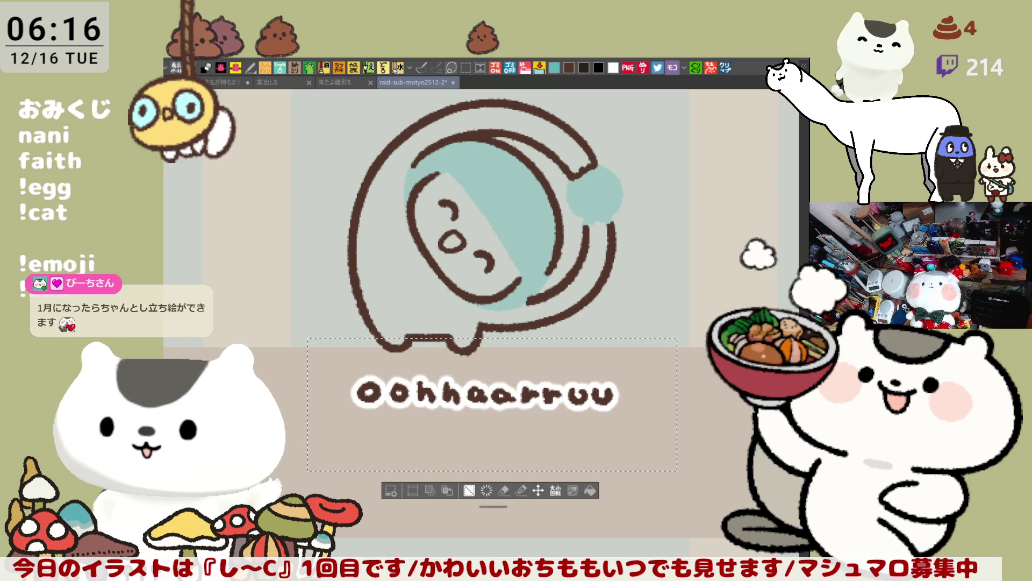
key("ctrl+d")
scroll(576, 356, "down", 3)
scroll(576, 356, "down", 1)
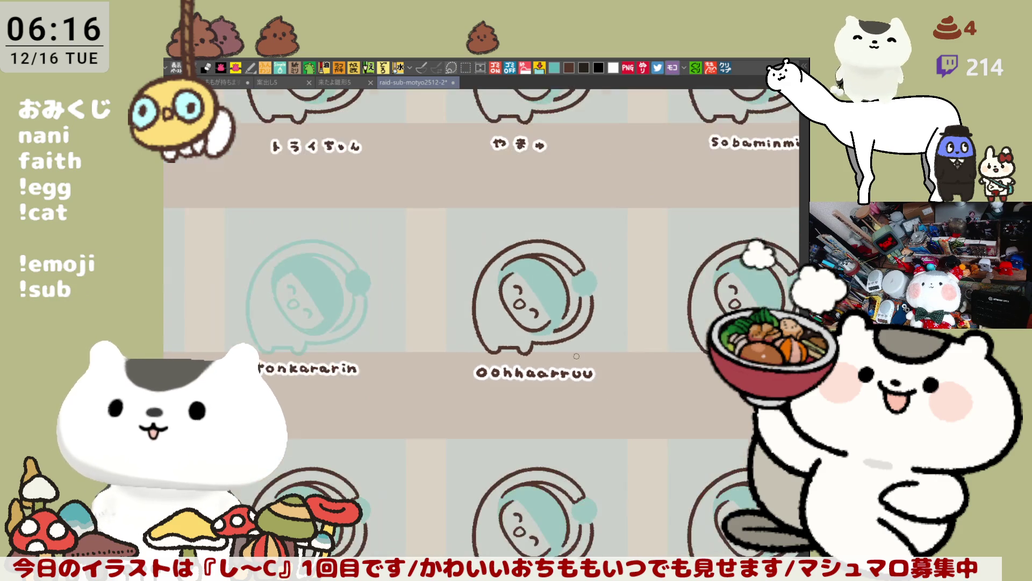
scroll(575, 356, "down", 2)
scroll(576, 355, "up", 2)
scroll(465, 374, "up", 1)
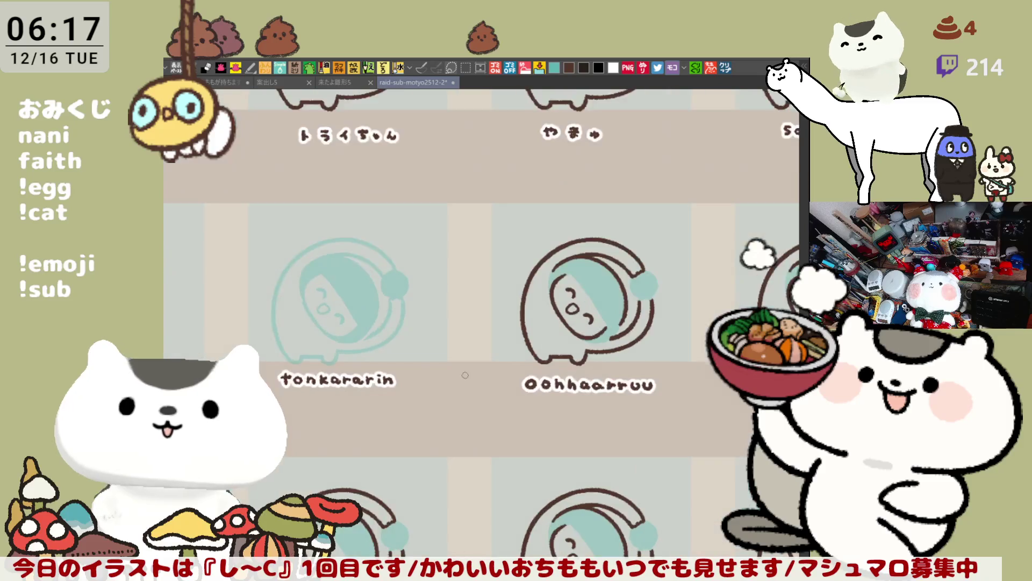
scroll(464, 374, "up", 1)
scroll(468, 369, "up", 1)
Select the tonkararin lettering, nudge it slightly down-left, deselect and return to the Oohhaarruu tile.
left_click_drag(445, 413, 694, 397)
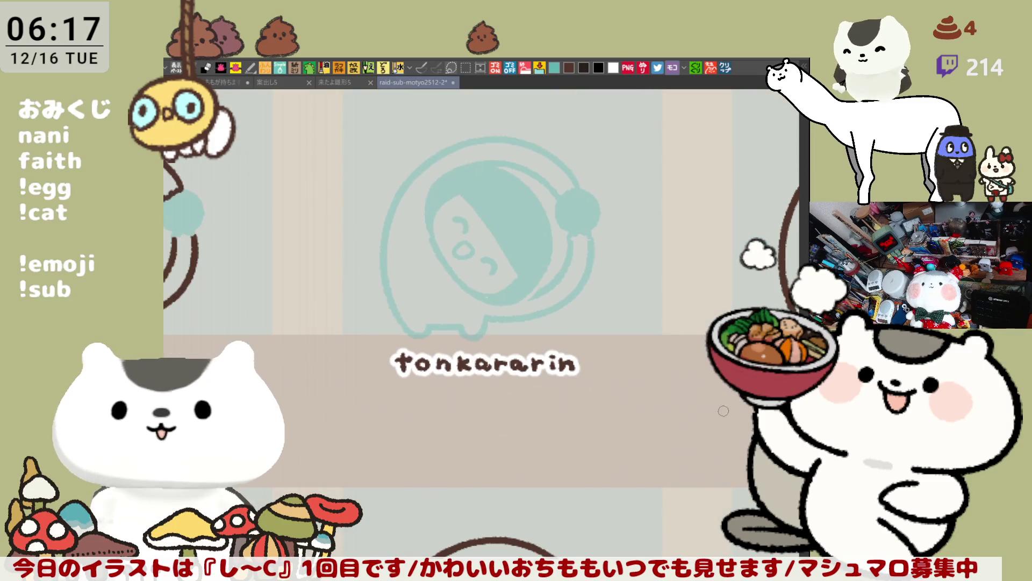
key("m")
mouse_move(622, 453)
left_mouse_down()
mouse_move(588, 426)
mouse_move(344, 310)
left_mouse_up()
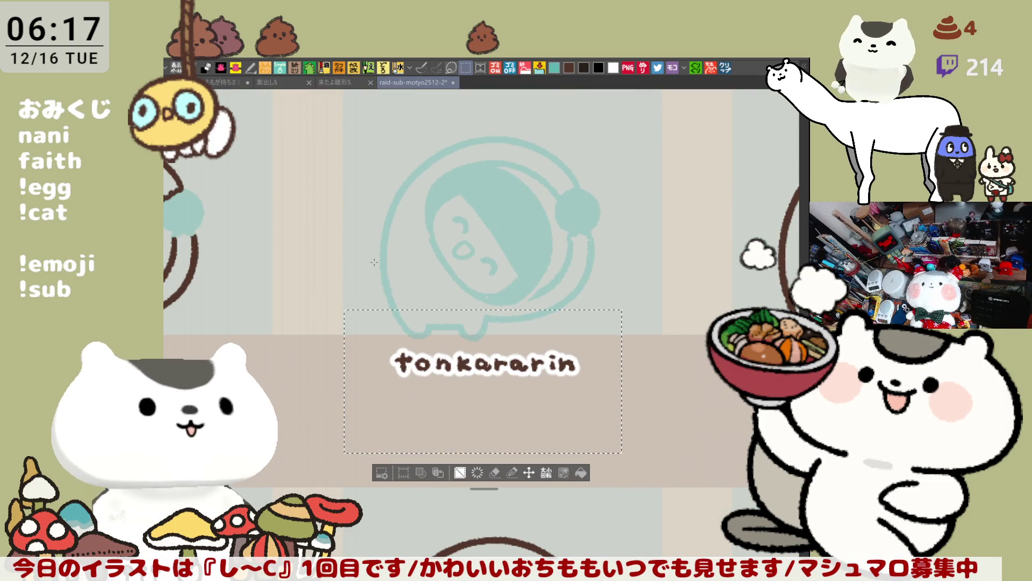
key("k")
left_click_drag(484, 379, 482, 387)
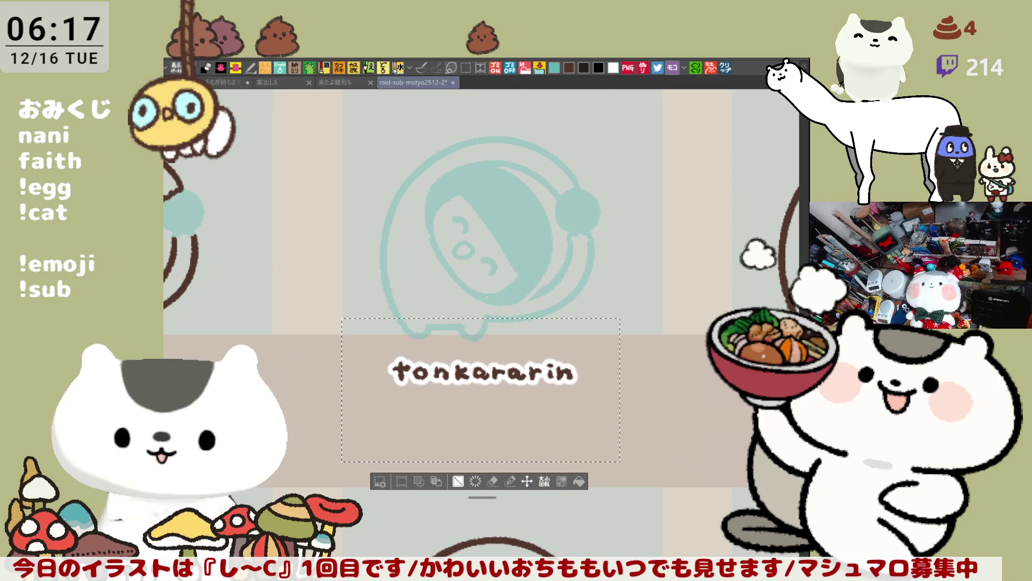
key("ctrl+d")
mouse_move(631, 450)
left_mouse_down()
mouse_move(428, 417)
mouse_move(170, 411)
left_mouse_up()
left_click_drag(623, 352, 422, 346)
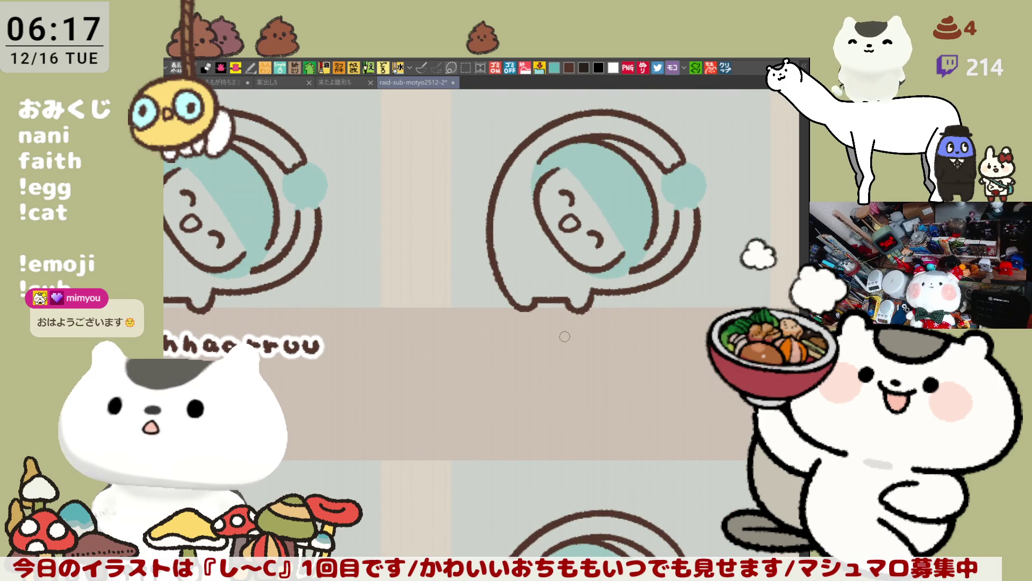
scroll(566, 334, "up", 2)
scroll(568, 334, "up", 2)
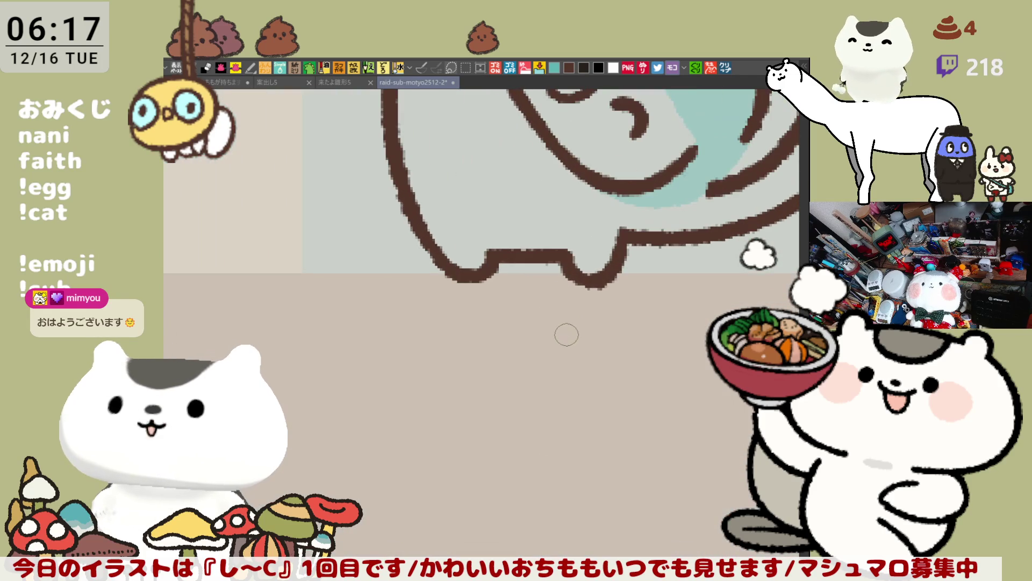
Letter the first character ぴ under the character and add the long-vowel dash.
mouse_move(569, 382)
left_mouse_down()
mouse_move(472, 408)
mouse_move(406, 355)
left_mouse_up()
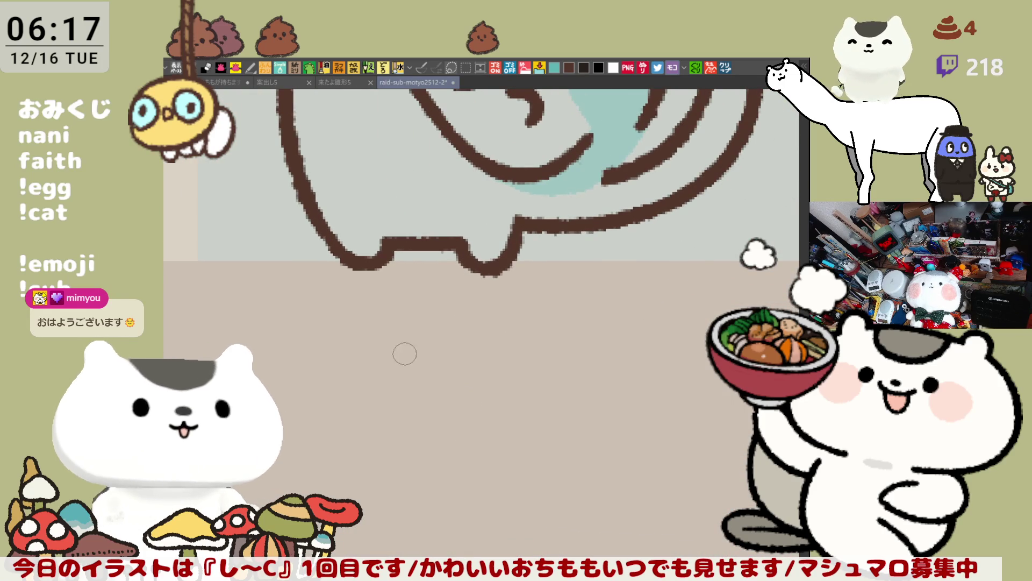
mouse_move(396, 319)
left_mouse_down()
mouse_move(407, 343)
mouse_move(428, 331)
mouse_move(421, 342)
mouse_move(432, 318)
left_mouse_up()
key("ctrl+z")
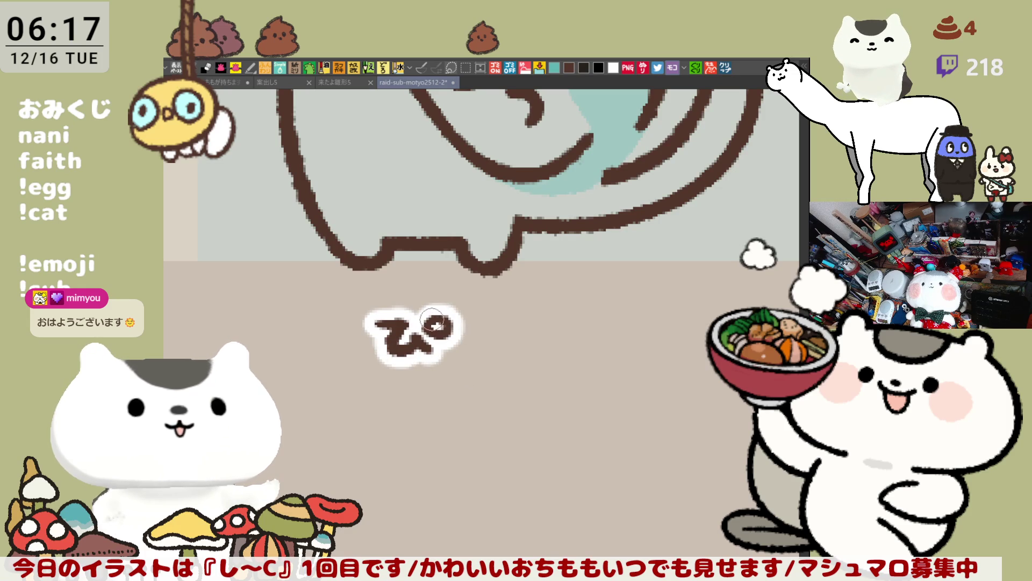
mouse_move(478, 342)
left_mouse_down()
mouse_move(582, 321)
mouse_move(581, 343)
mouse_move(650, 322)
mouse_move(645, 343)
left_mouse_up()
Draw the next character of the name, undoing and redrawing it until satisfied.
left_click_drag(624, 352, 655, 360)
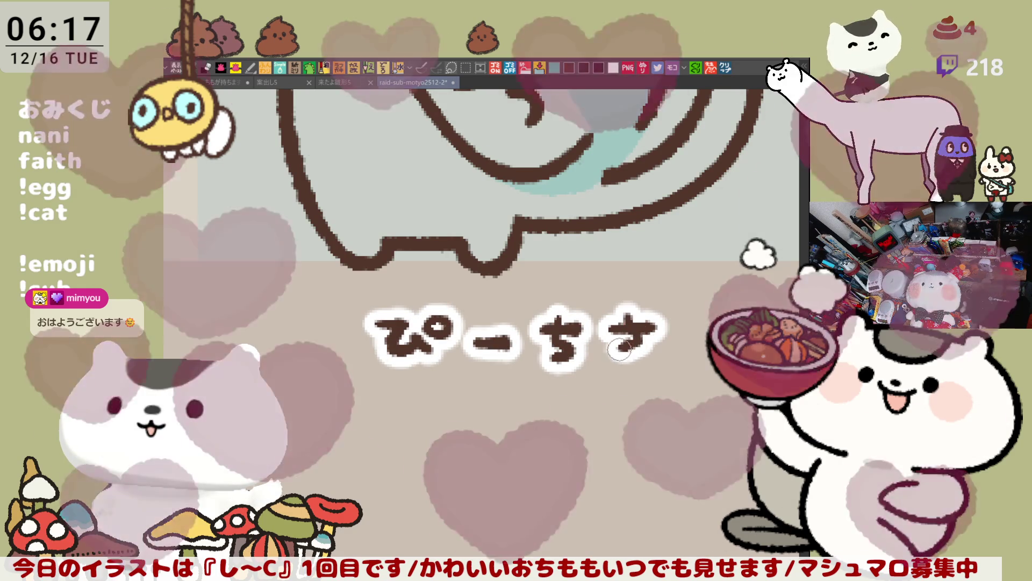
key("ctrl+z")
key("ctrl+z")
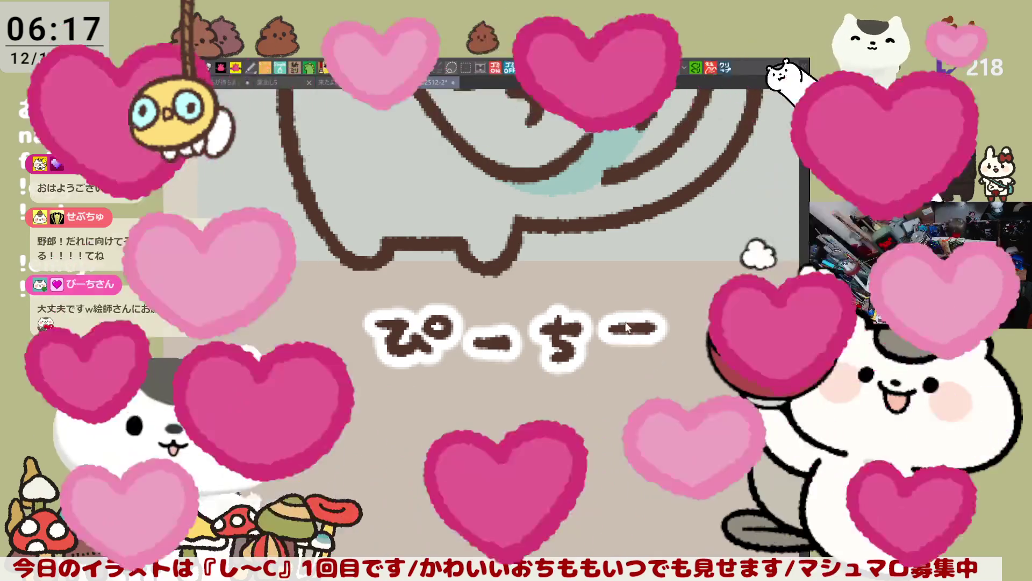
mouse_move(633, 315)
left_mouse_down()
mouse_move(619, 343)
mouse_move(655, 367)
left_mouse_up()
key("ctrl+z")
key("ctrl+z")
mouse_move(634, 315)
left_mouse_down()
mouse_move(620, 346)
mouse_move(655, 366)
left_mouse_up()
key("ctrl+z")
key("ctrl+z")
mouse_move(634, 314)
left_mouse_down()
mouse_move(620, 345)
mouse_move(655, 366)
left_mouse_up()
key("ctrl+z")
key("ctrl+z")
key("ctrl+z")
mouse_move(635, 314)
left_mouse_down()
mouse_move(619, 345)
mouse_move(655, 367)
left_mouse_up()
key("ctrl+z")
key("ctrl+z")
key("ctrl+z")
key("ctrl+z")
key("ctrl+z")
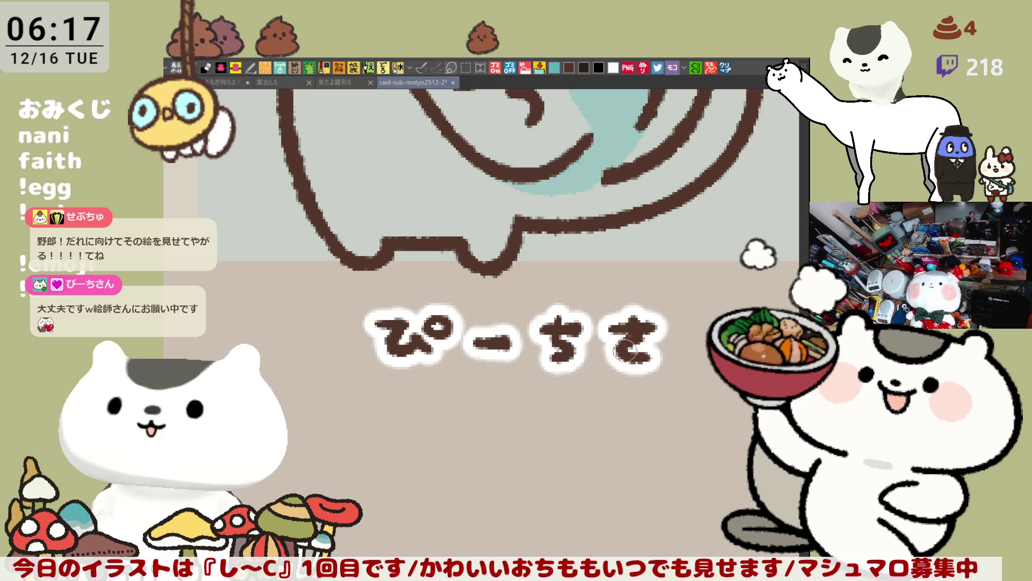
Letter the final character to complete ぴーちさん and move the view off the finished name.
left_click_drag(686, 319, 710, 368)
key("ctrl+z")
mouse_move(695, 329)
left_mouse_down()
mouse_move(692, 346)
mouse_move(710, 364)
left_mouse_up()
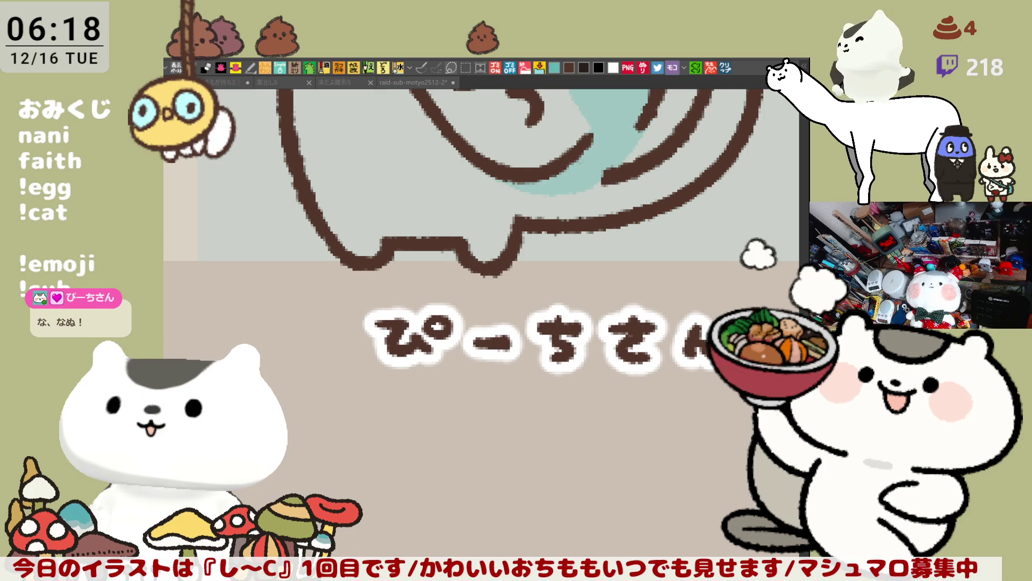
left_click_drag(583, 369, 618, 422)
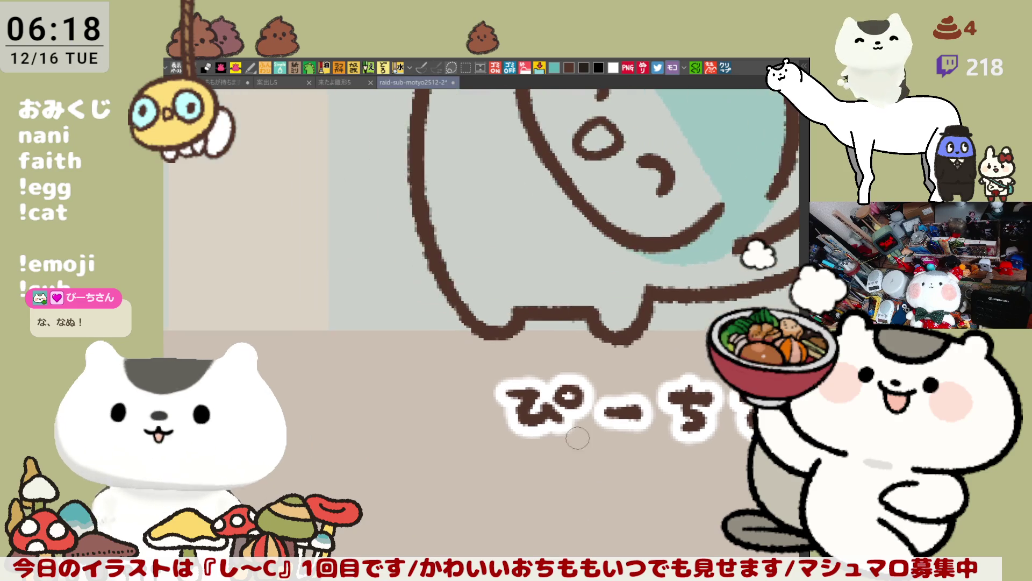
scroll(617, 421, "down", 1)
scroll(617, 421, "down", 2)
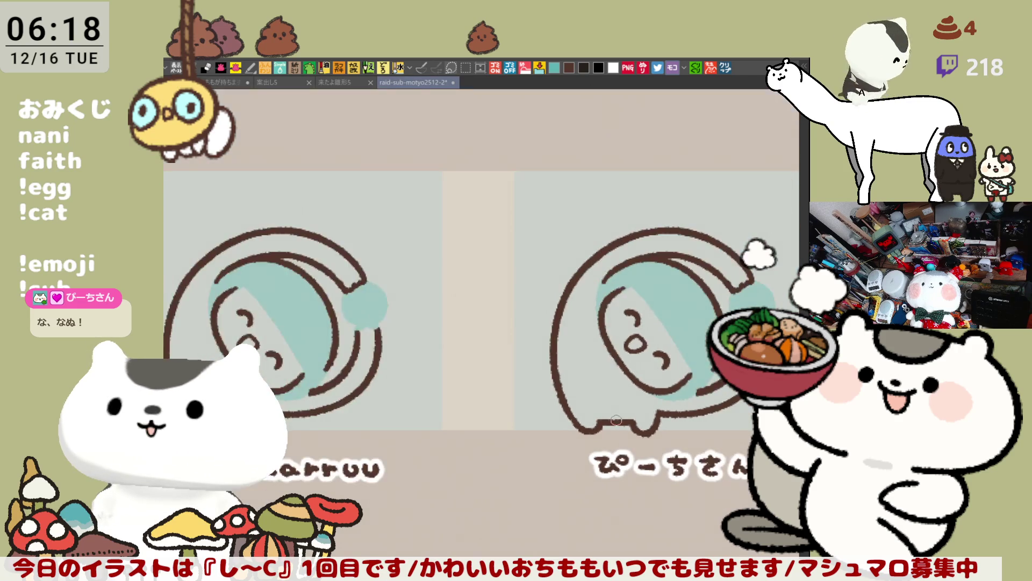
scroll(617, 421, "down", 1)
scroll(617, 420, "down", 1)
scroll(615, 418, "down", 1)
scroll(616, 418, "down", 1)
scroll(616, 418, "down", 1)
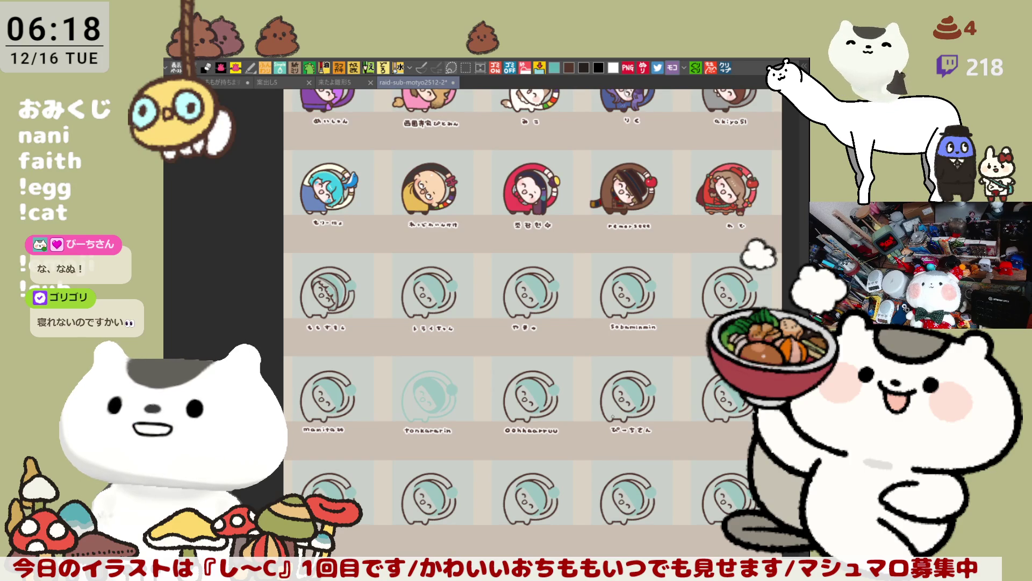
scroll(526, 436, "up", 1)
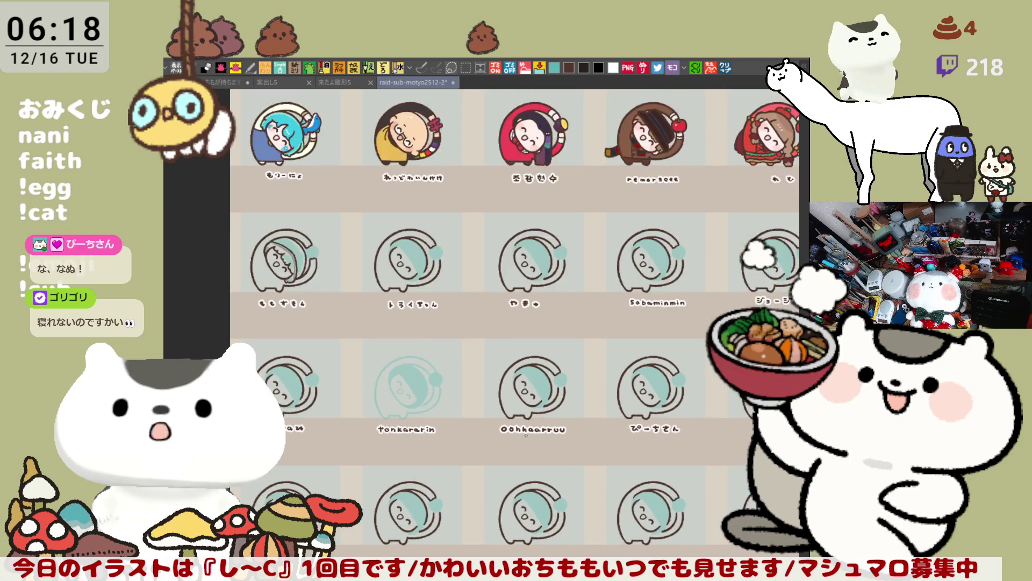
scroll(525, 436, "up", 1)
scroll(526, 435, "up", 1)
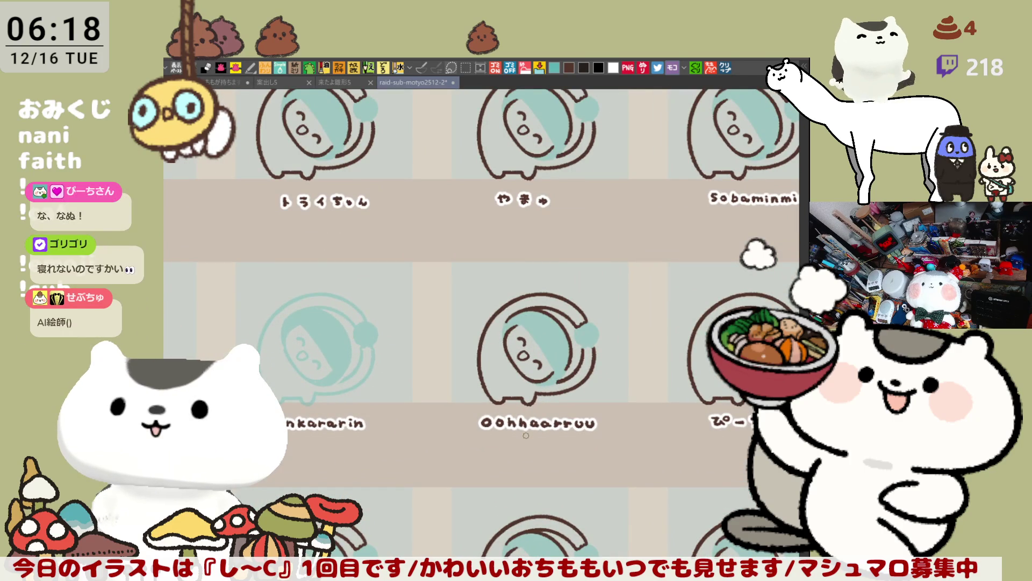
scroll(525, 435, "down", 2)
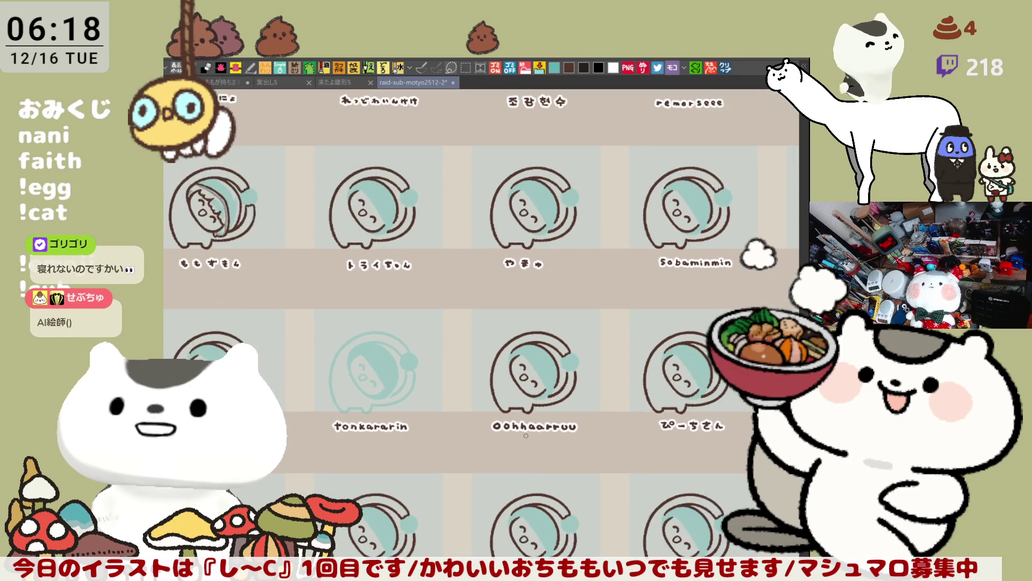
scroll(526, 435, "up", 1)
scroll(526, 436, "up", 1)
scroll(526, 435, "down", 2)
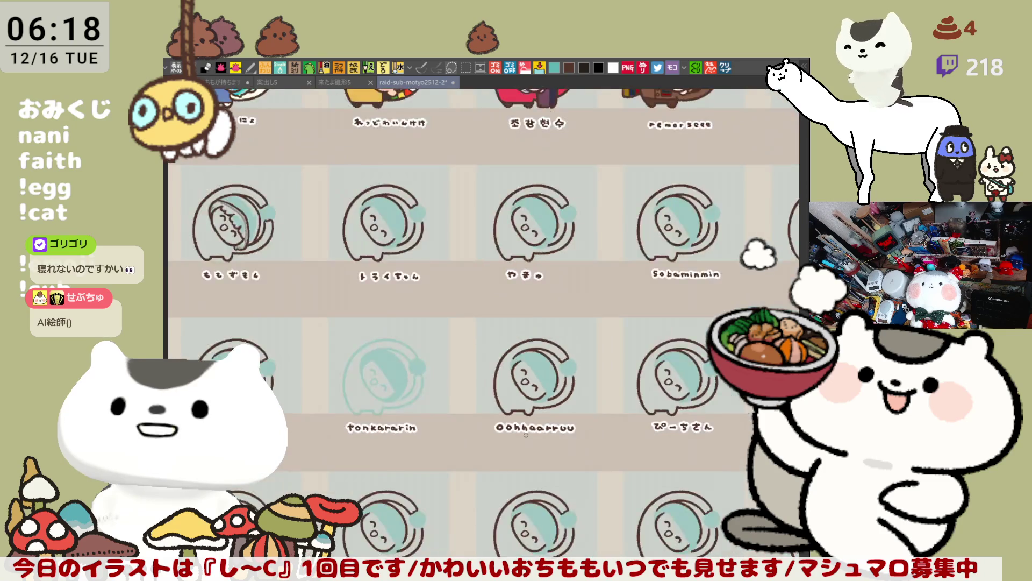
scroll(525, 435, "up", 3)
scroll(525, 436, "up", 2)
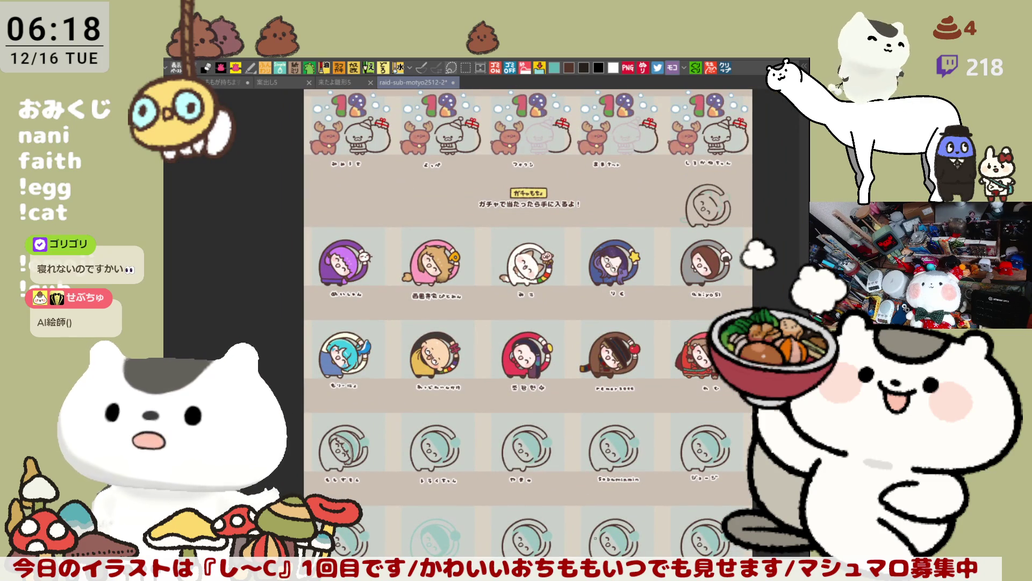
scroll(578, 521, "down", 2)
scroll(578, 521, "down", 2)
scroll(578, 521, "up", 2)
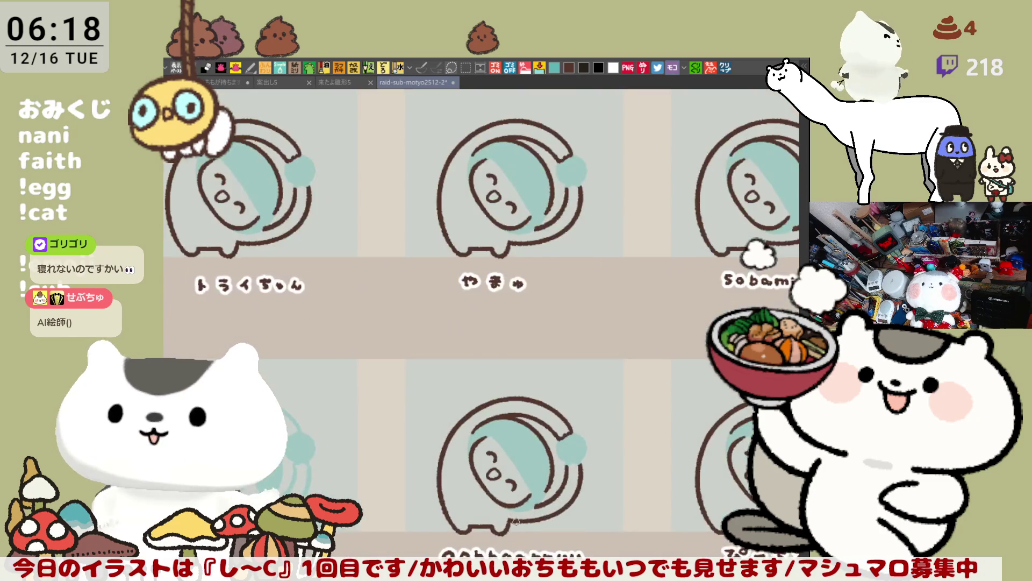
scroll(578, 521, "up", 1)
scroll(578, 521, "down", 2)
Bring the next unfinished tile up close, touch up the colour inside the arm outline, and return the view upright.
left_click_drag(436, 383, 501, 429)
scroll(502, 429, "up", 2)
scroll(458, 440, "up", 2)
scroll(457, 441, "up", 2)
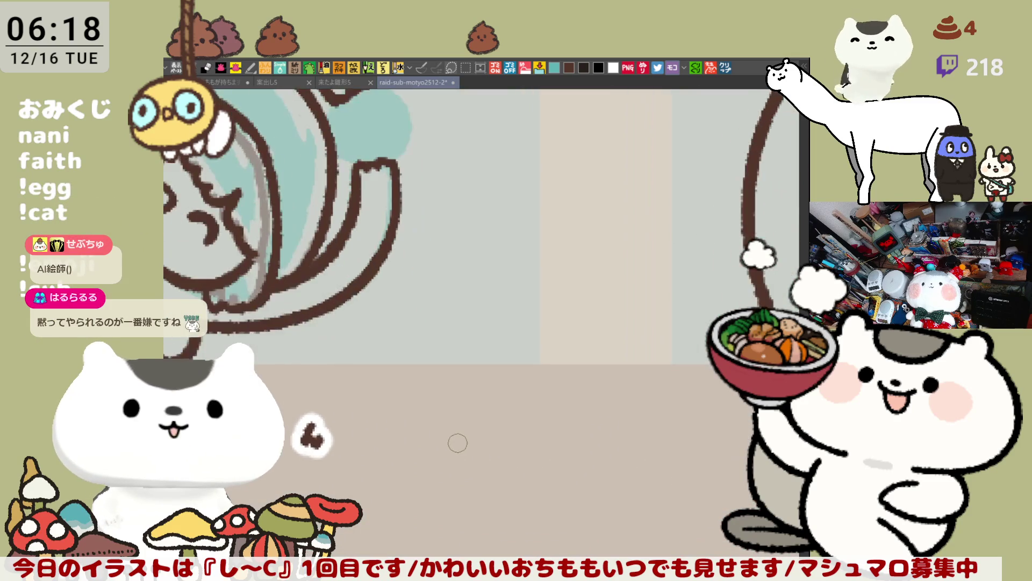
scroll(458, 443, "up", 1)
scroll(360, 269, "down", 5)
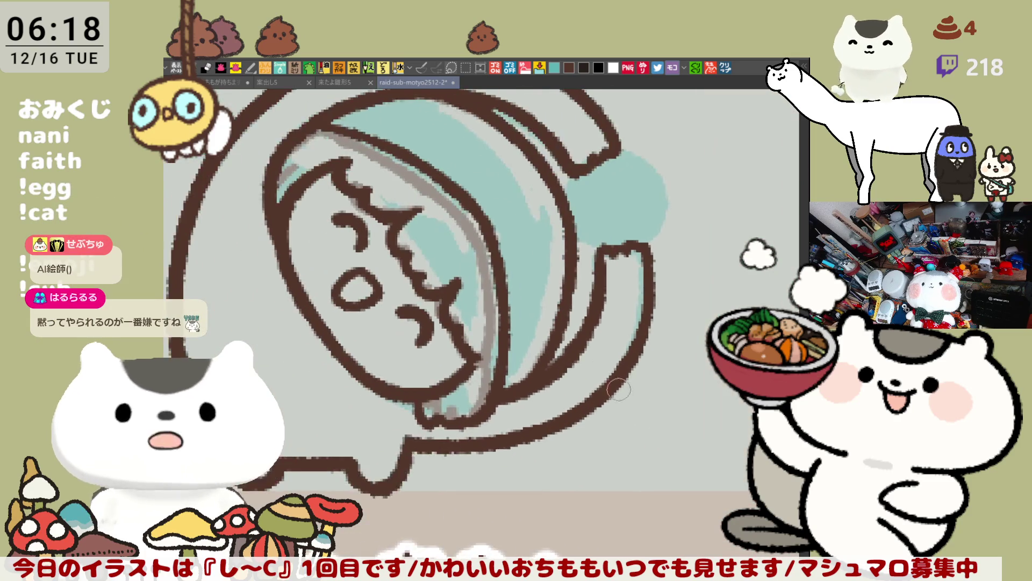
scroll(360, 269, "up", 1)
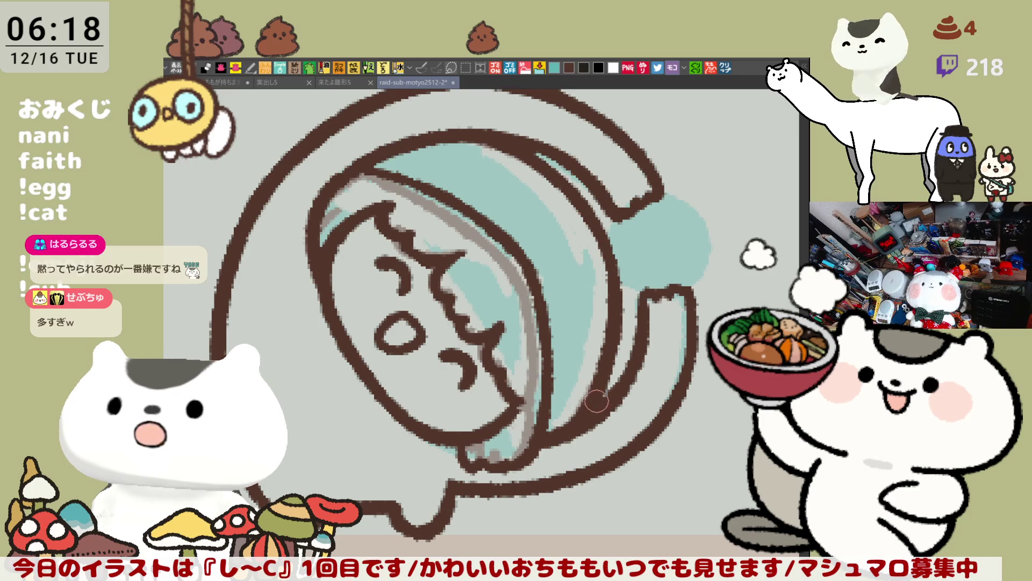
left_click_drag(611, 393, 656, 333)
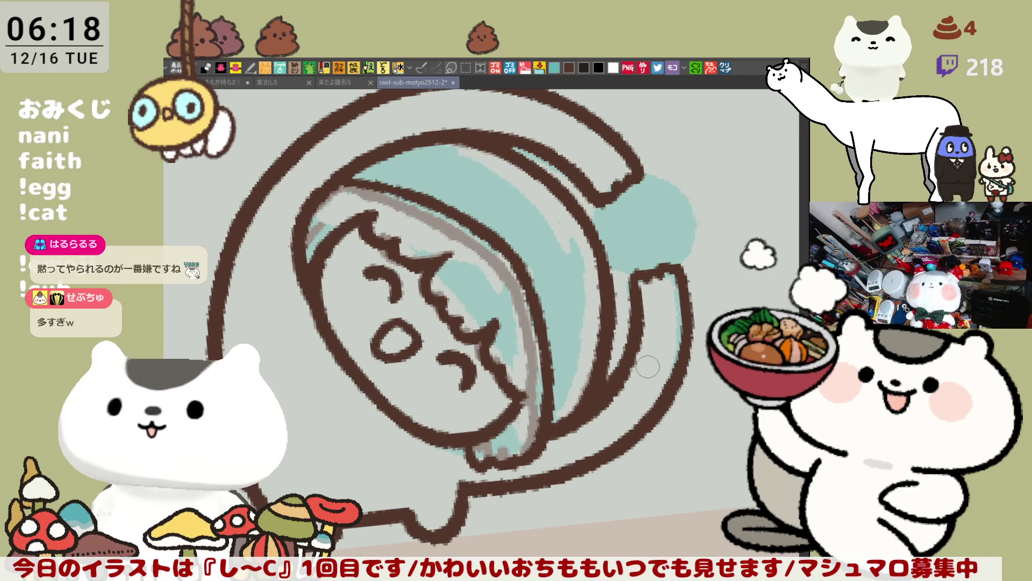
key("minus")
key("minus")
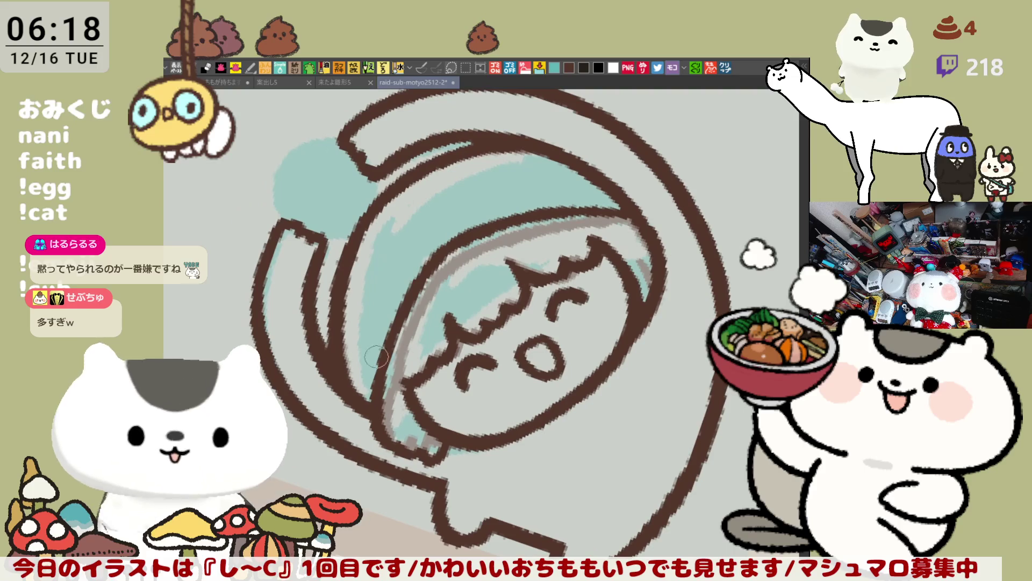
left_click_drag(340, 349, 334, 351)
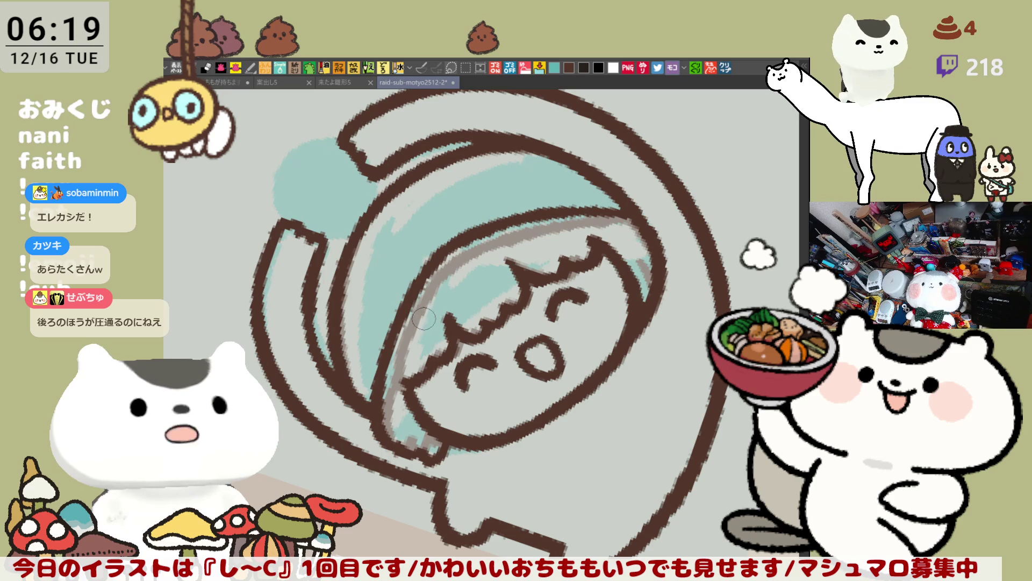
key("asciicircum")
key("asciicircum")
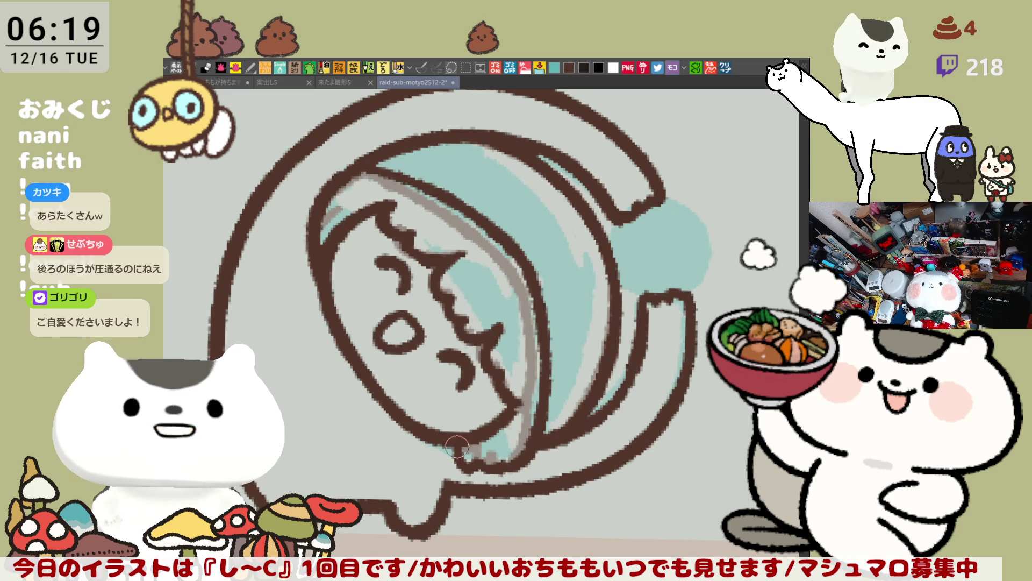
key("asciicircum")
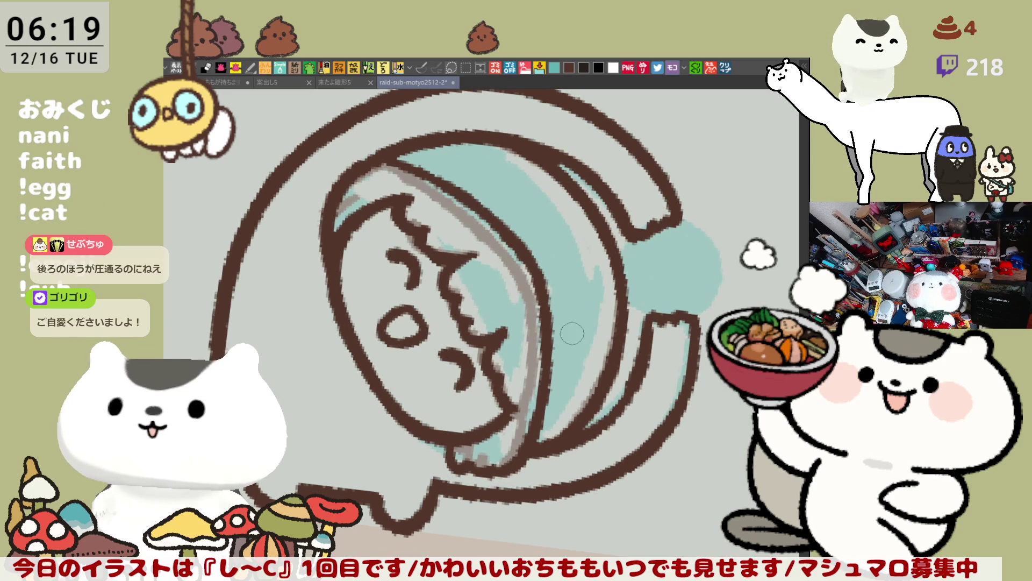
left_click_drag(581, 340, 554, 269)
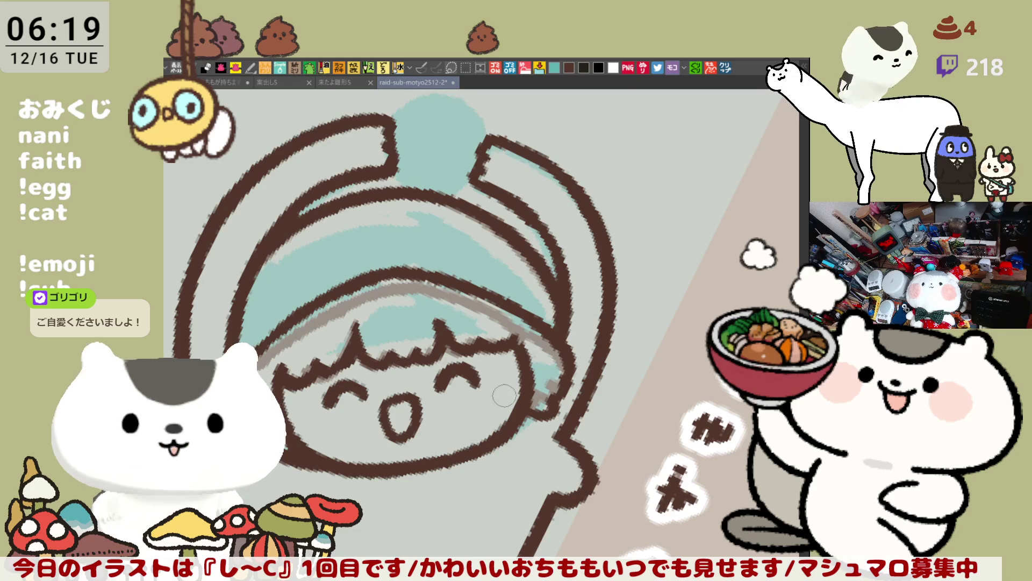
Rotate the canvas through several angles to line up the helmet and body outlines for tracing.
left_click_drag(505, 398, 564, 327)
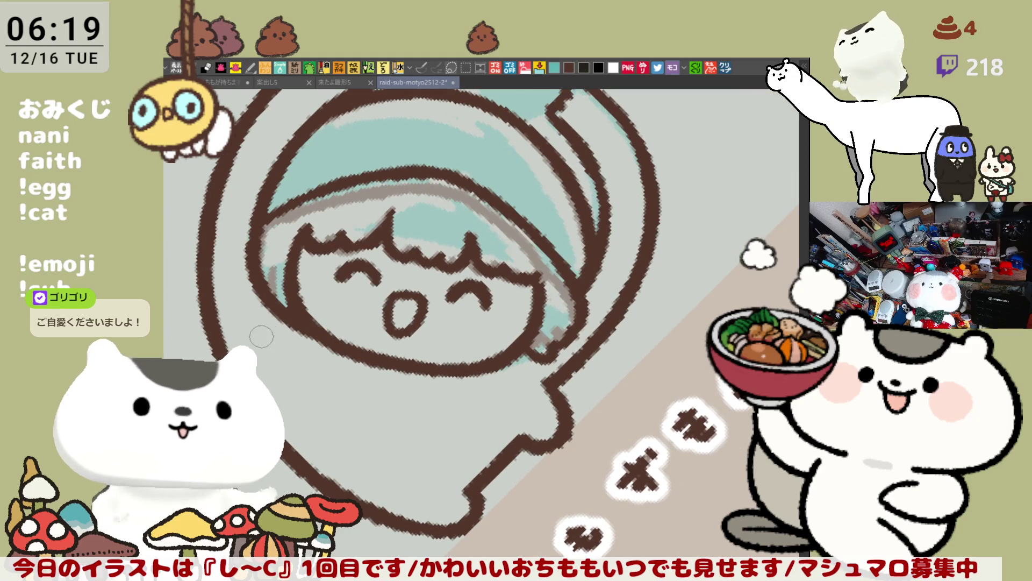
left_click_drag(343, 321, 536, 361)
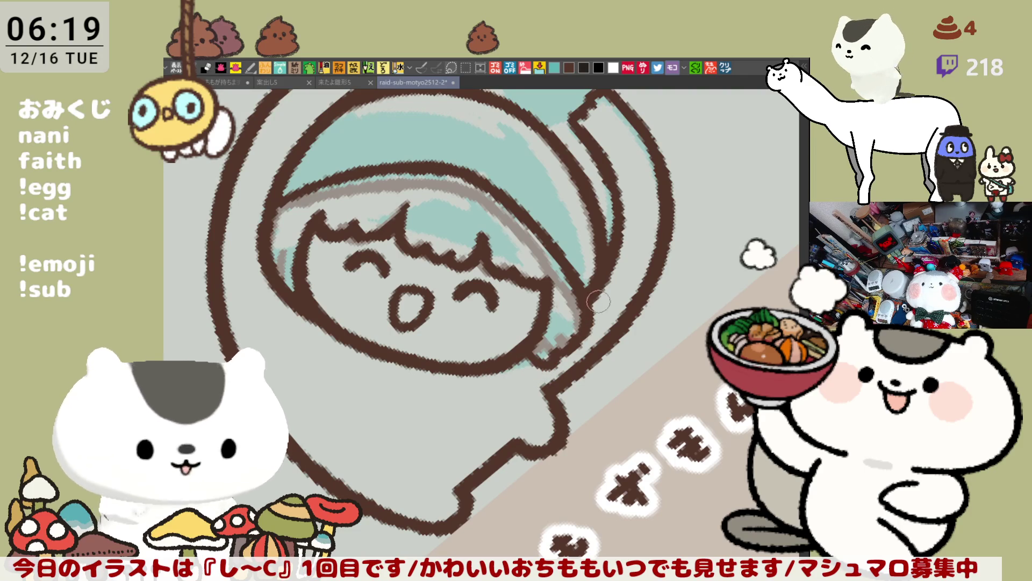
left_click_drag(583, 327, 567, 252)
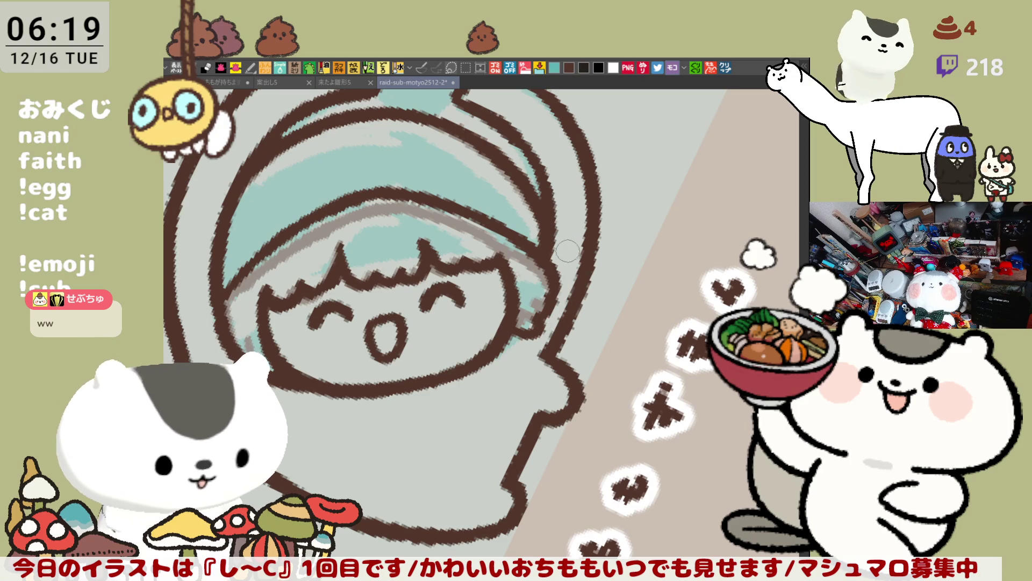
mouse_move(567, 253)
left_mouse_down()
mouse_move(614, 307)
mouse_move(558, 352)
left_mouse_up()
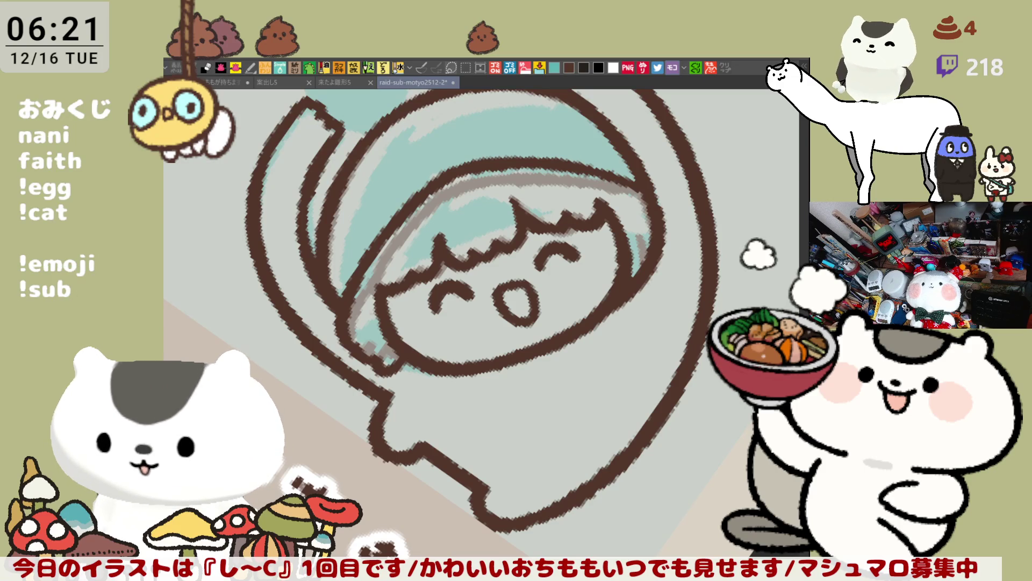
Zoom onto the helmet and paint brown over the grey gap in its outline.
mouse_move(564, 485)
left_mouse_down()
mouse_move(576, 413)
mouse_move(548, 352)
left_mouse_up()
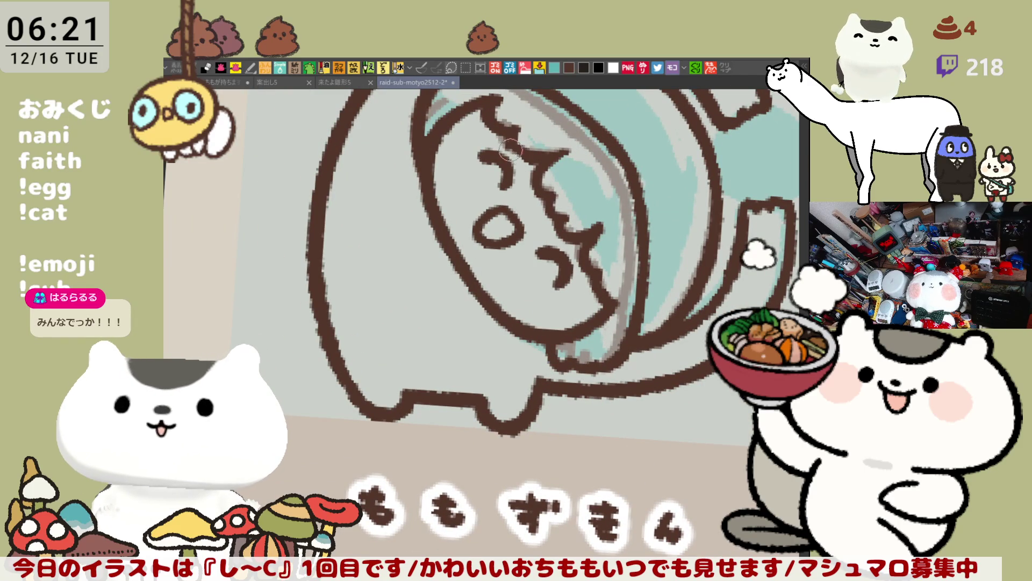
mouse_move(510, 141)
left_mouse_down()
mouse_move(570, 422)
mouse_move(507, 260)
mouse_move(616, 237)
mouse_move(546, 283)
left_mouse_up()
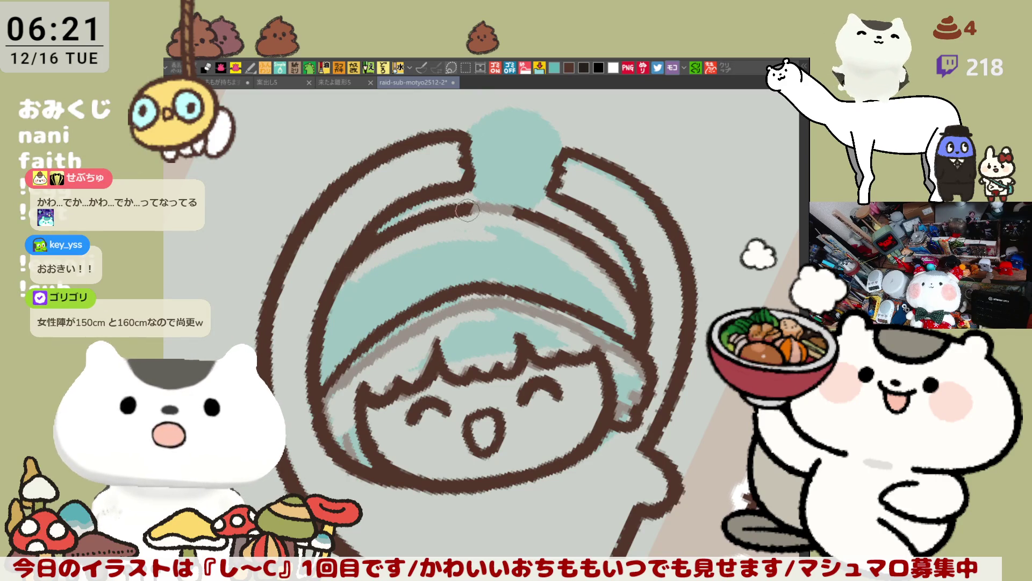
left_click_drag(464, 207, 515, 209)
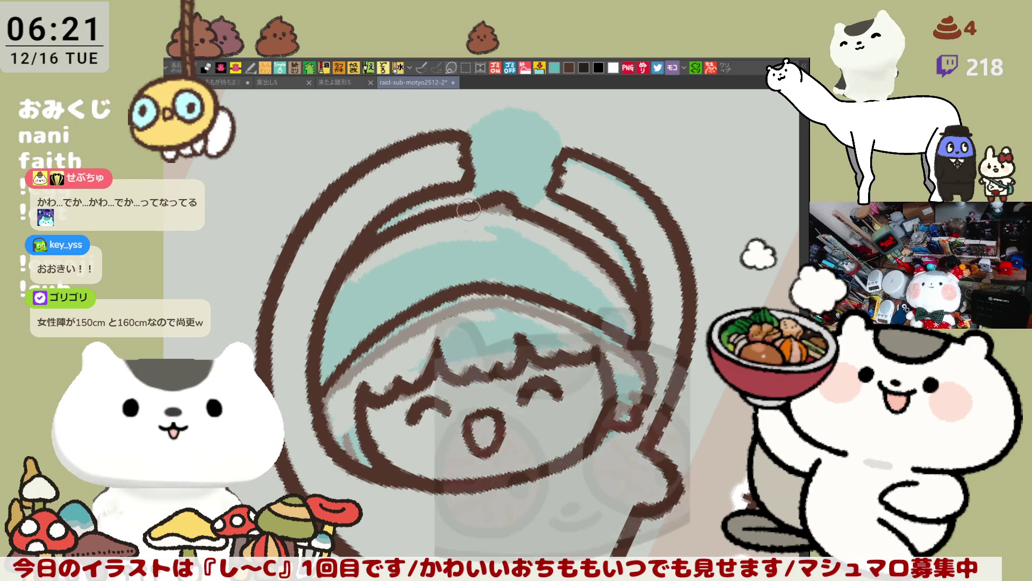
left_click_drag(470, 209, 697, 234)
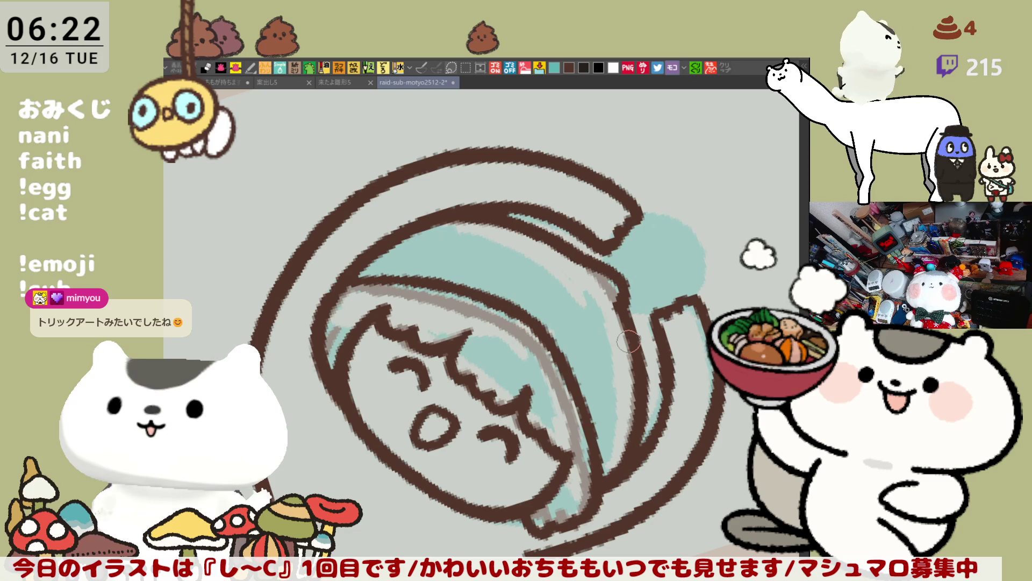
scroll(629, 342, "down", 2)
scroll(629, 341, "down", 2)
scroll(629, 341, "down", 1)
scroll(628, 339, "down", 2)
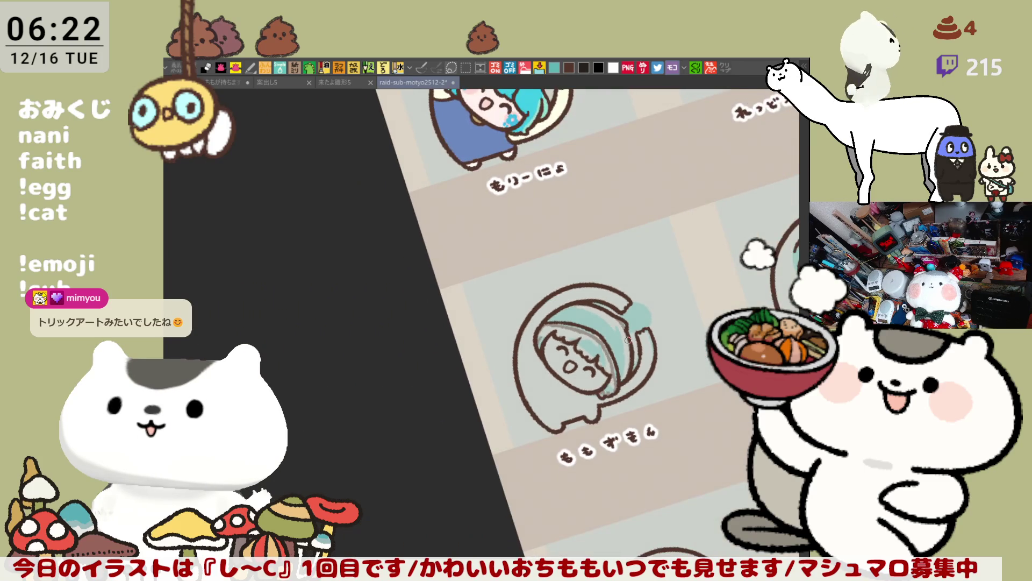
scroll(630, 341, "up", 1)
scroll(630, 341, "up", 2)
scroll(629, 341, "up", 1)
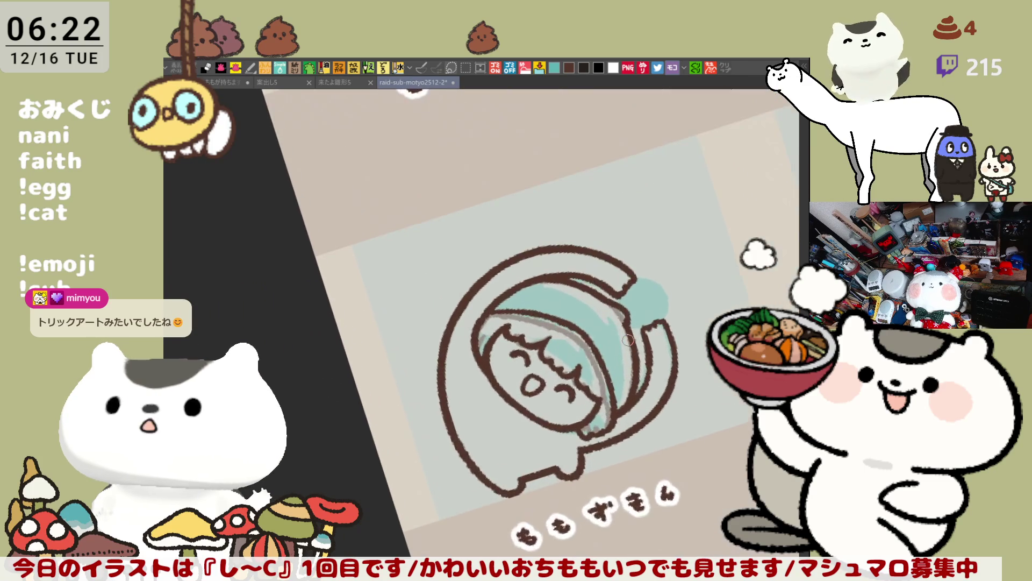
scroll(630, 341, "up", 2)
scroll(628, 340, "up", 2)
scroll(631, 336, "up", 2)
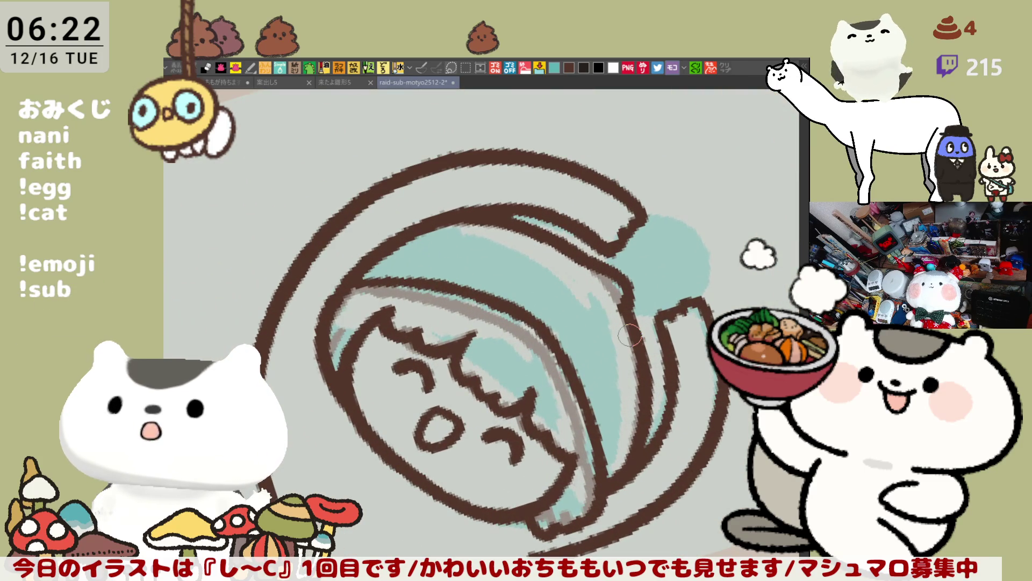
Undo the thin brown stroke beside the face and paint light grey along the left hair outline.
key("minus")
key("minus")
key("minus")
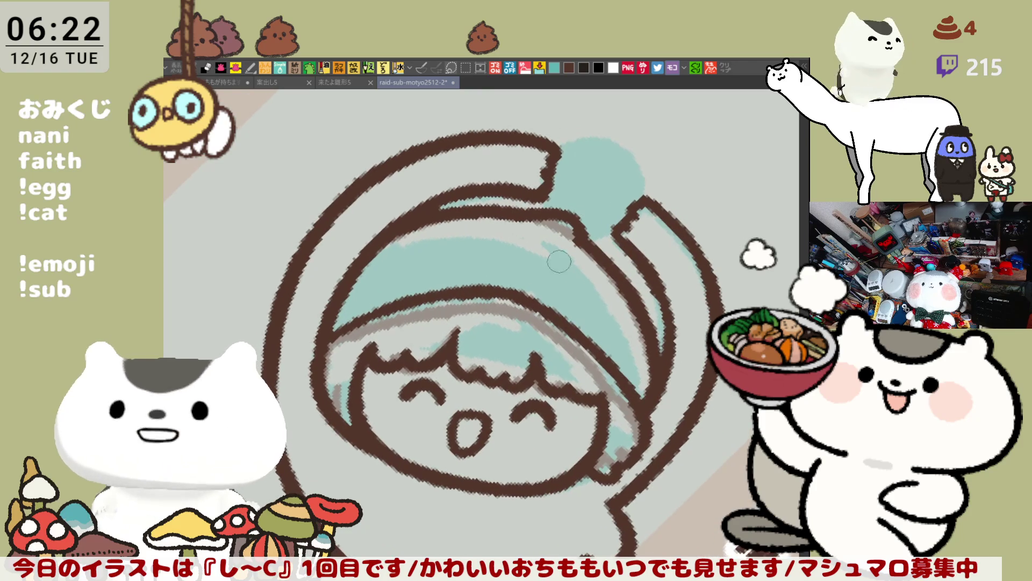
key("minus")
key("minus")
key("minus")
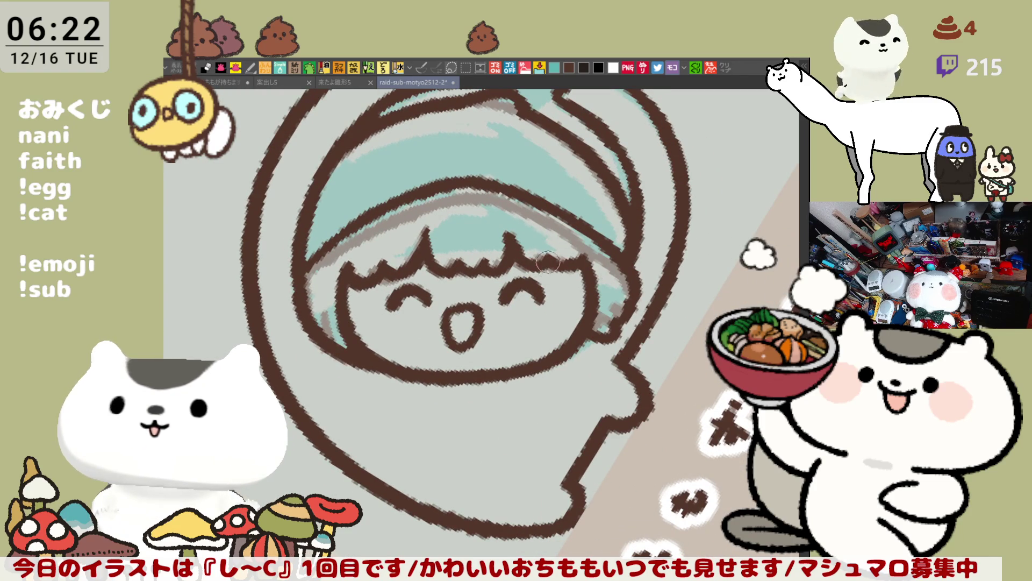
key("asciicircum")
key("asciicircum")
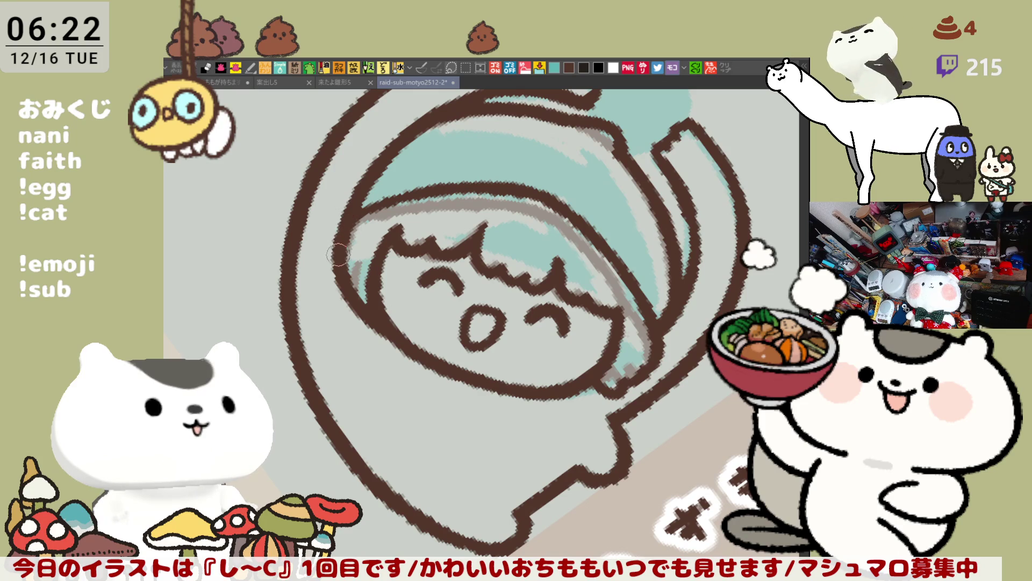
left_click_drag(339, 255, 634, 252)
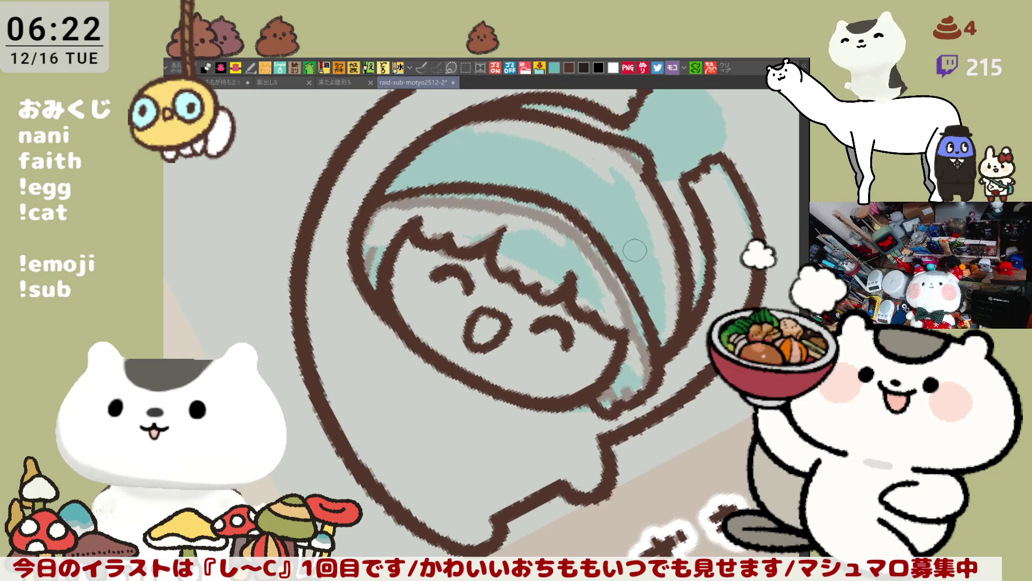
key("asciicircum")
key("asciicircum")
key("asciicircum")
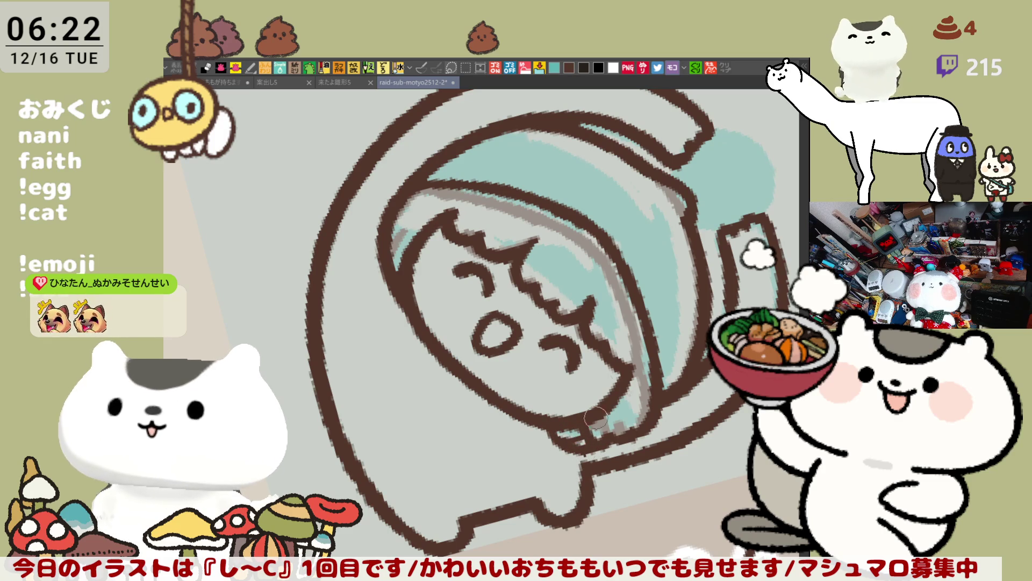
mouse_move(550, 325)
left_mouse_down()
mouse_move(372, 326)
mouse_move(403, 372)
left_mouse_up()
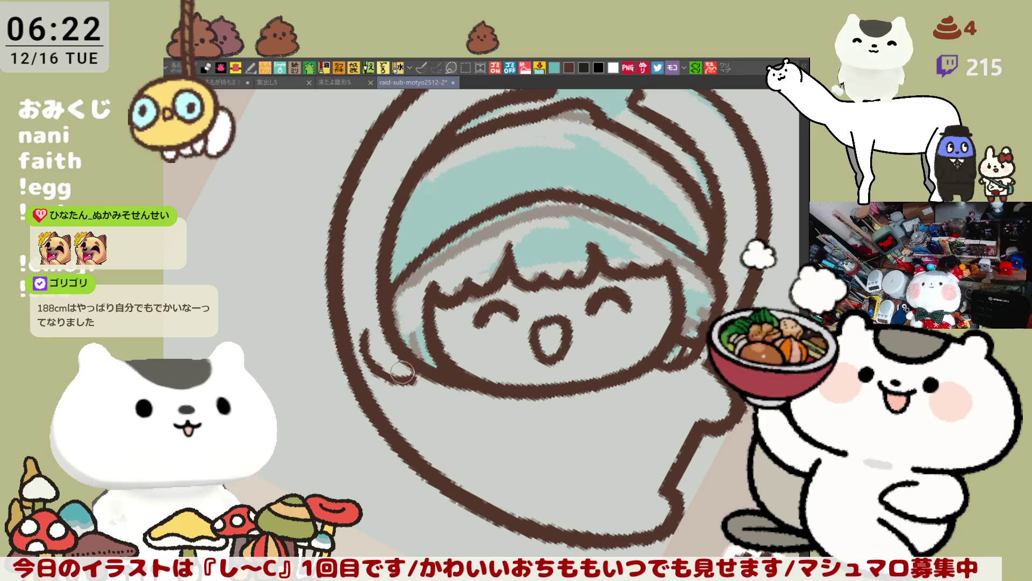
key("ctrl+z")
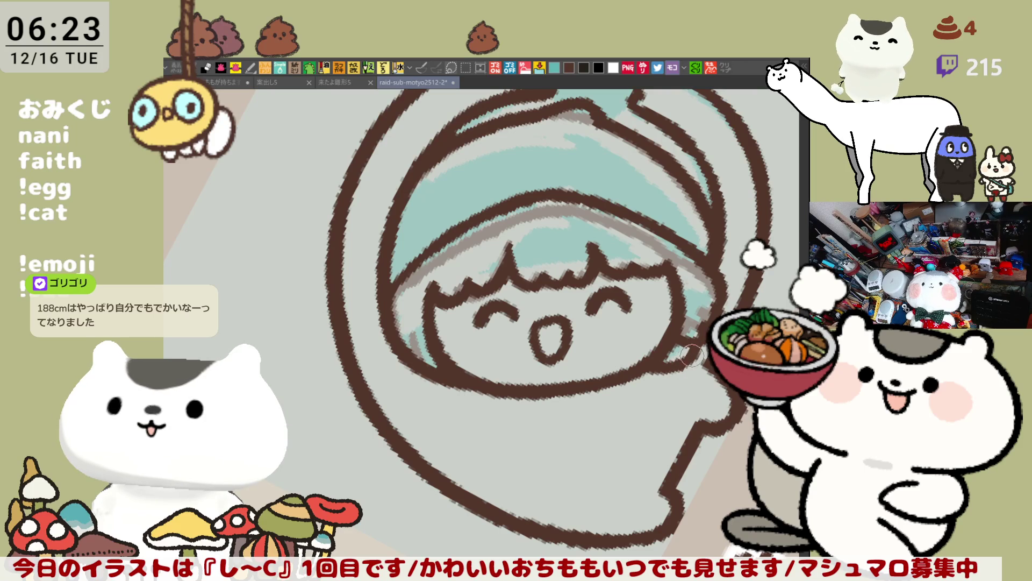
left_click_drag(680, 320, 486, 369)
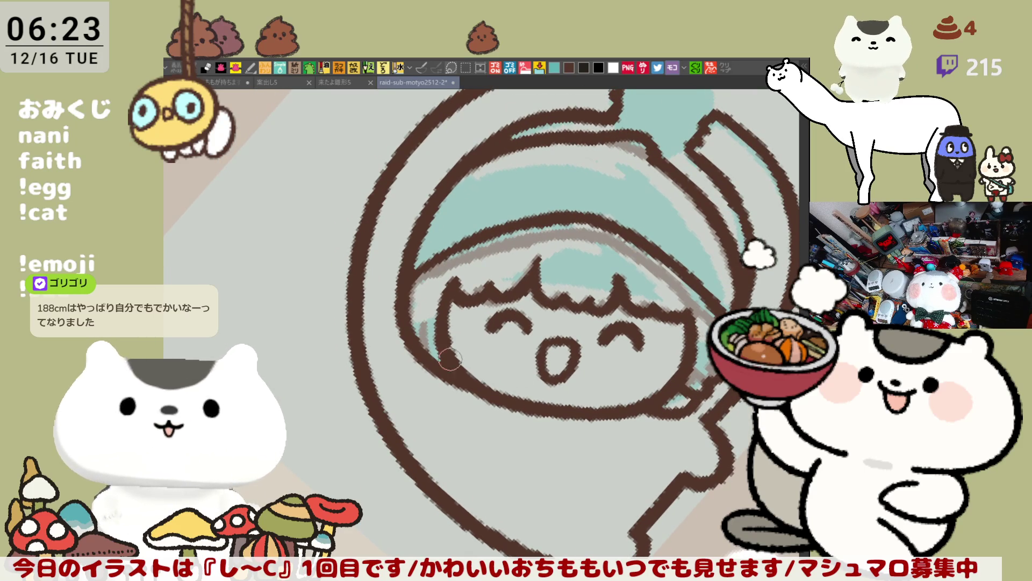
mouse_move(408, 283)
left_mouse_down()
mouse_move(408, 347)
mouse_move(503, 320)
left_mouse_up()
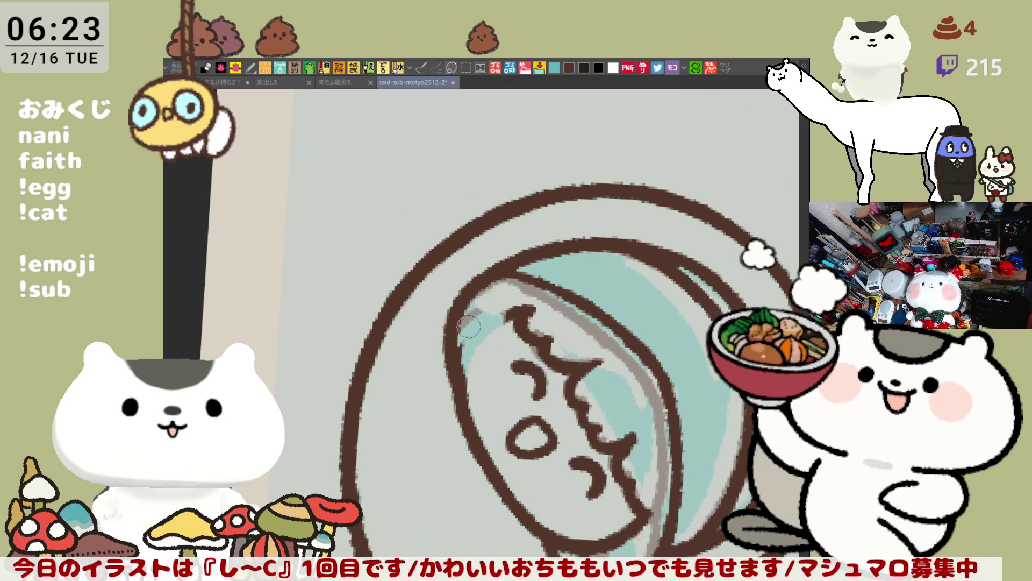
Fill inside the helmet's left area, undo the stray brown strokes, and redraw the brown line down the inner left hair edge.
mouse_move(467, 326)
left_mouse_down()
mouse_move(463, 396)
mouse_move(499, 361)
mouse_move(513, 313)
mouse_move(490, 370)
left_mouse_up()
key("ctrl+z")
key("ctrl+z")
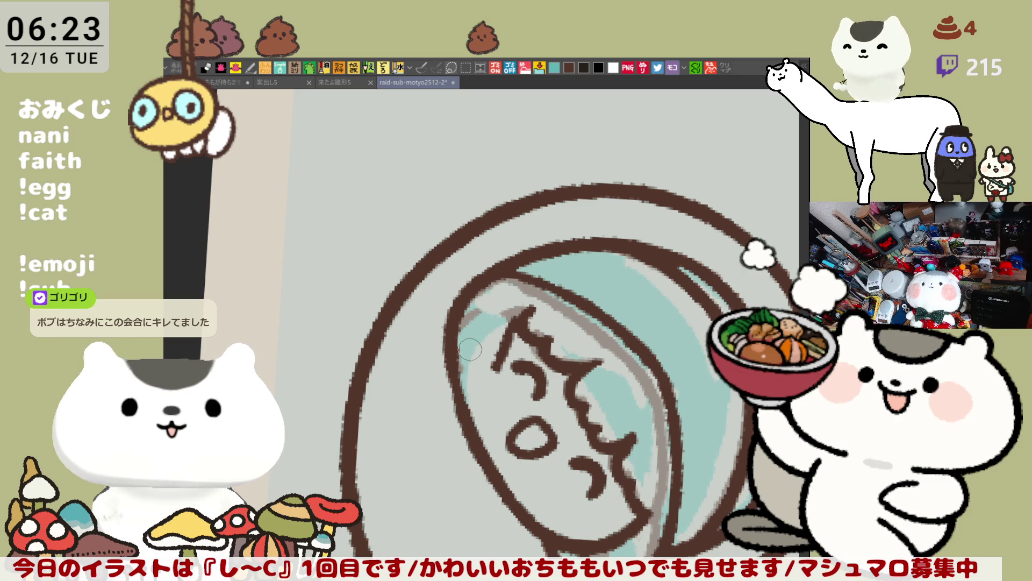
key("ctrl+z")
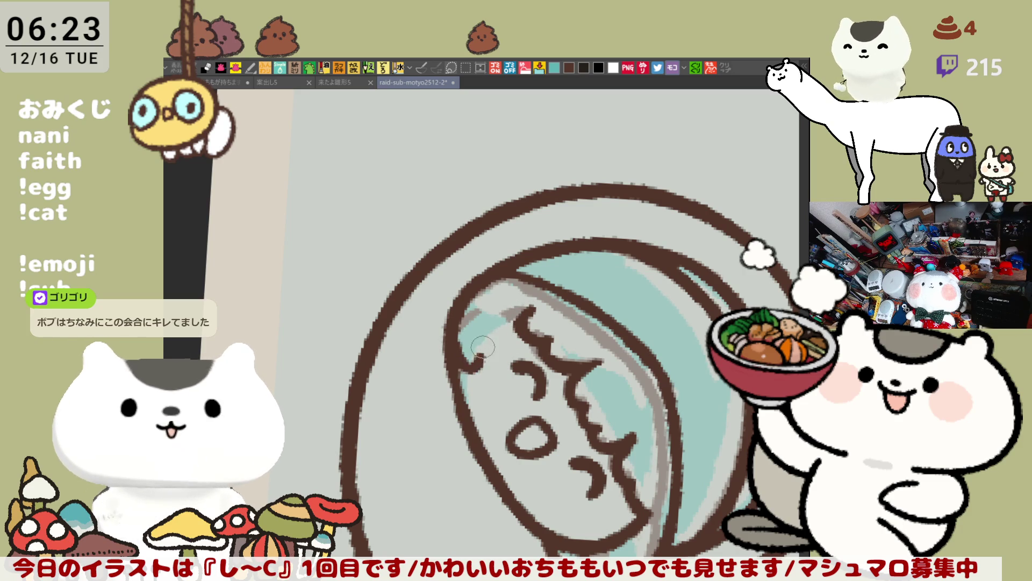
left_click_drag(456, 312, 478, 355)
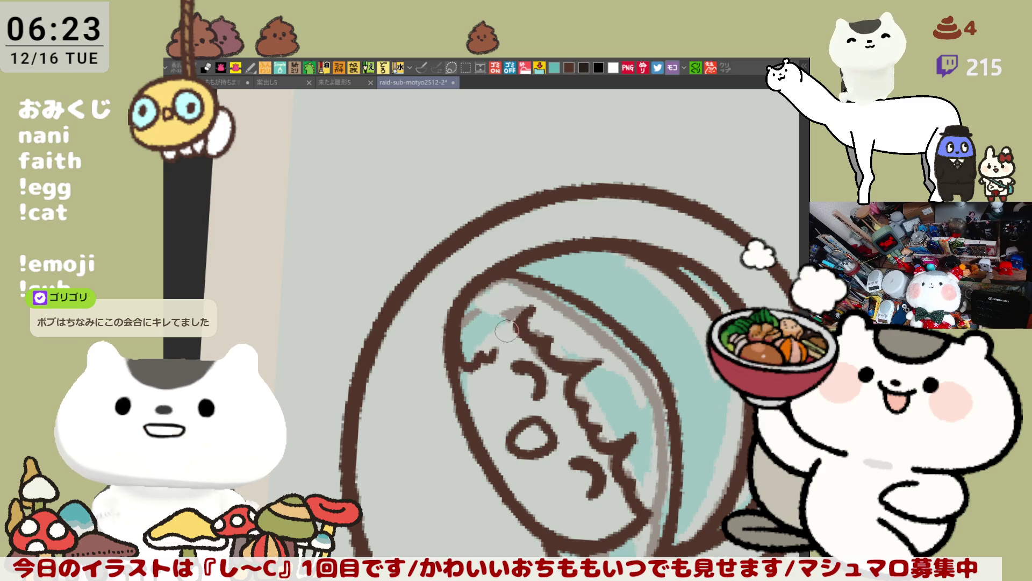
left_click_drag(456, 315, 500, 345)
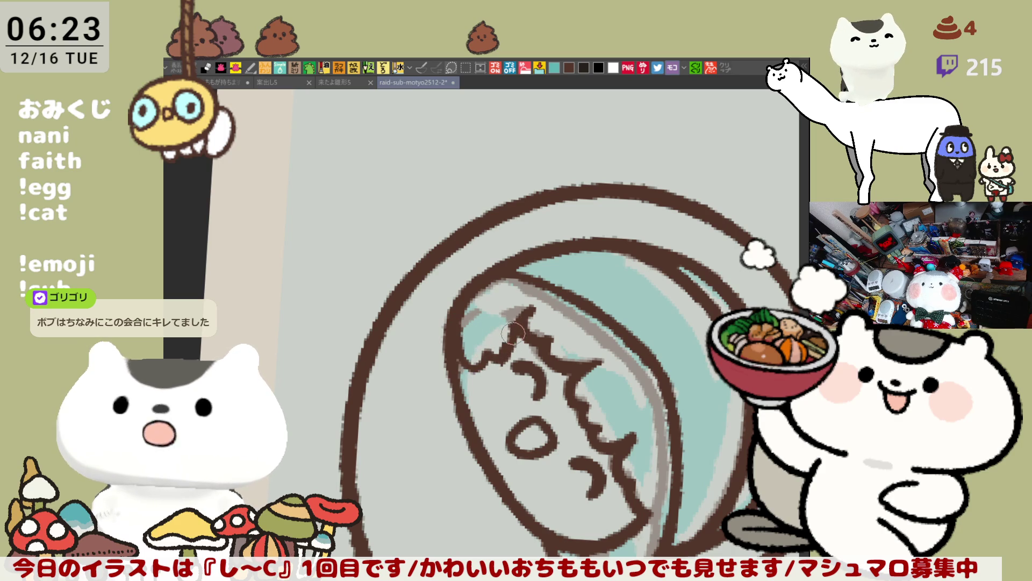
left_click_drag(516, 303, 499, 359)
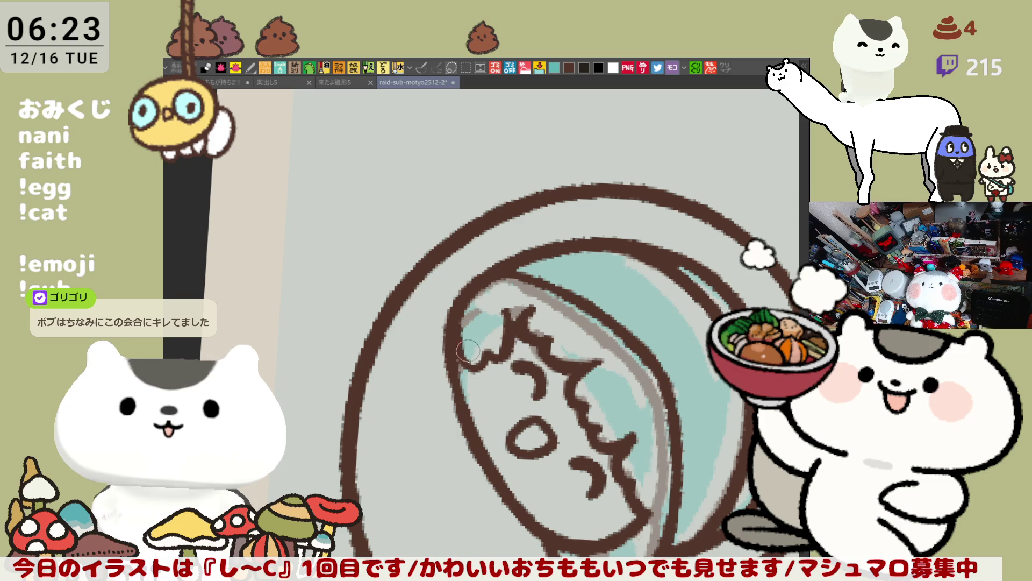
left_click_drag(463, 339, 499, 372)
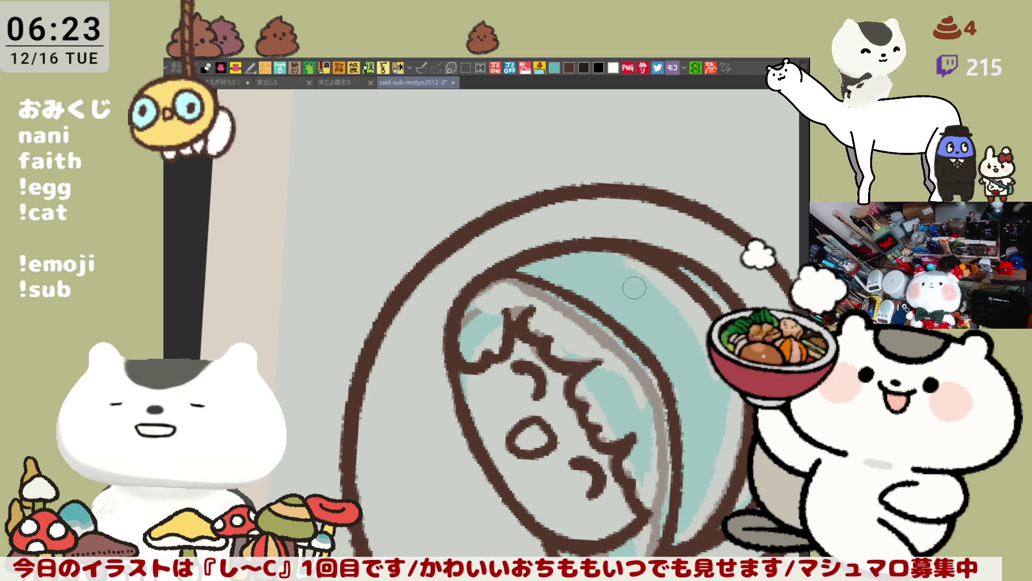
mouse_move(654, 371)
left_mouse_down()
mouse_move(634, 297)
mouse_move(443, 411)
left_mouse_up()
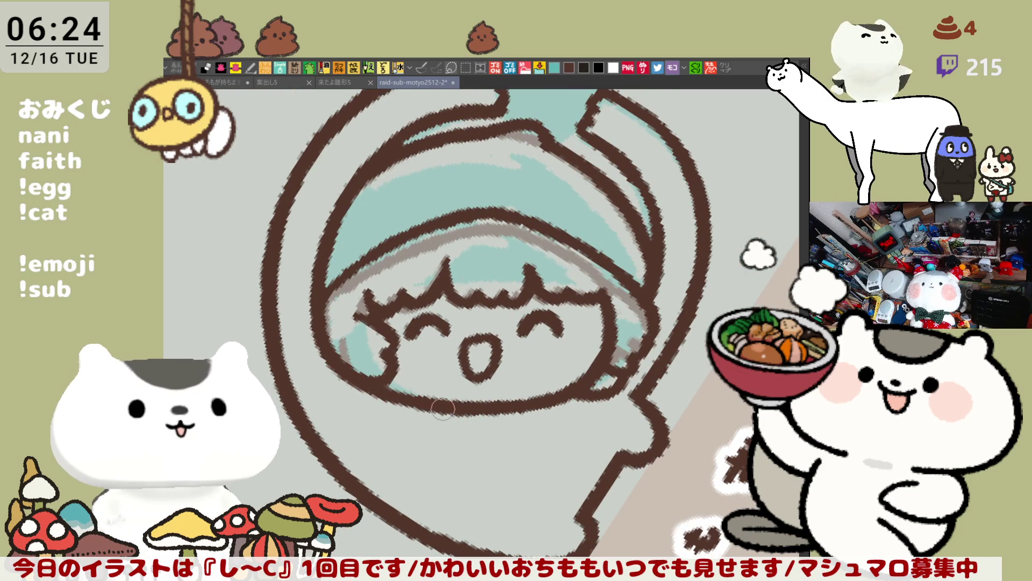
Redraw the lower-left face outline and the short hair strokes under the chin.
left_click_drag(434, 451, 409, 403)
mouse_move(339, 317)
left_mouse_down()
mouse_move(394, 371)
mouse_move(457, 361)
left_mouse_up()
key("ctrl+z")
mouse_move(332, 308)
left_mouse_down()
mouse_move(392, 353)
mouse_move(453, 358)
left_mouse_up()
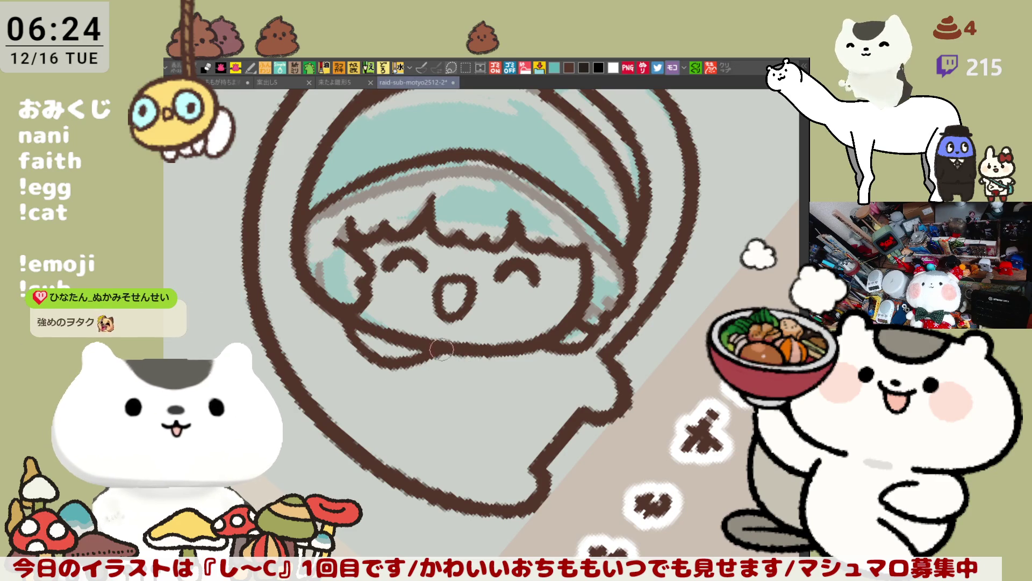
left_click_drag(421, 349, 424, 370)
mouse_move(444, 348)
left_mouse_down()
mouse_move(445, 363)
mouse_move(466, 369)
mouse_move(427, 375)
mouse_move(461, 365)
left_mouse_up()
key("ctrl+z")
key("ctrl+z")
key("ctrl+z")
left_click_drag(476, 345, 475, 380)
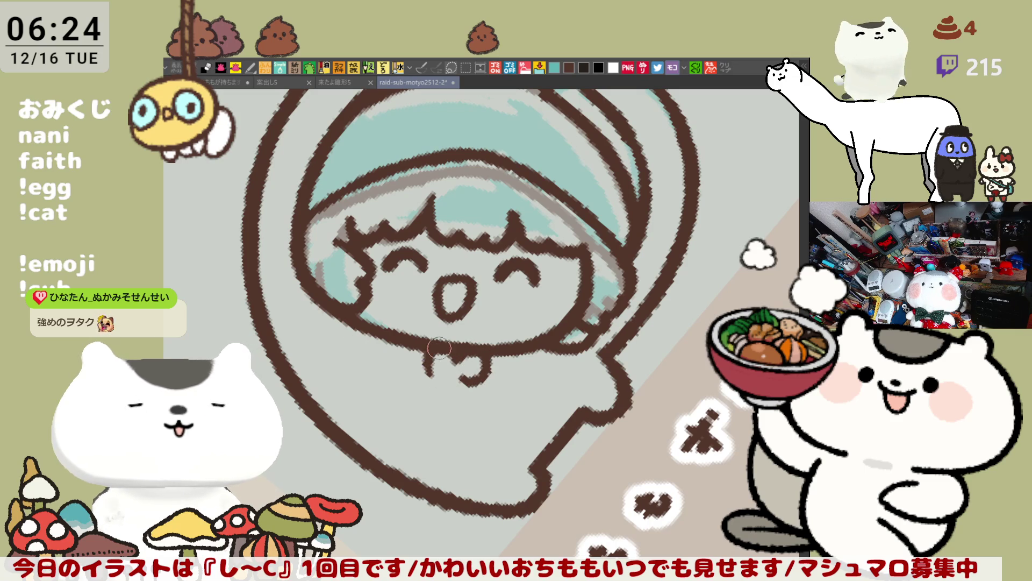
left_click_drag(421, 347, 431, 386)
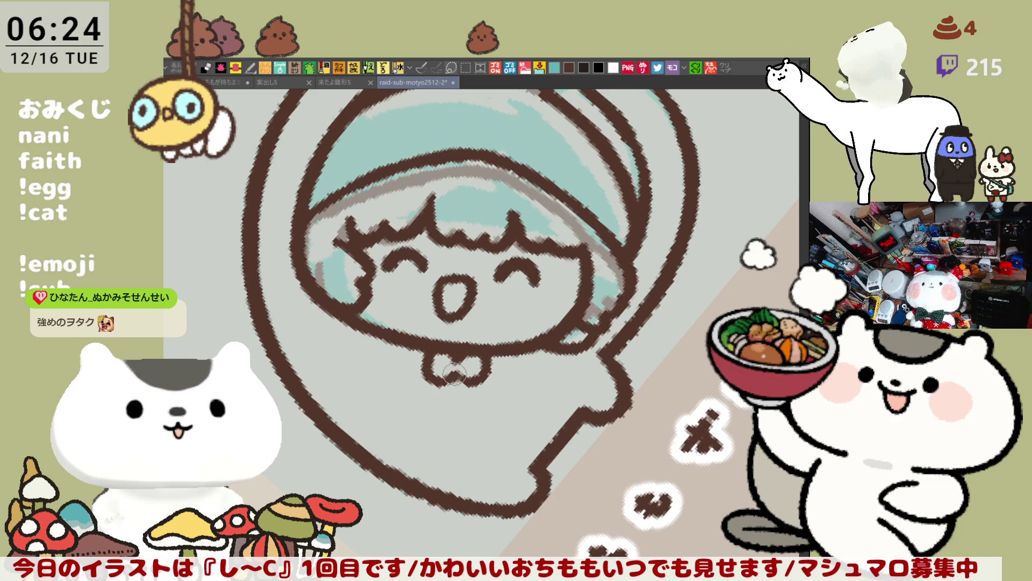
left_click_drag(423, 345, 430, 373)
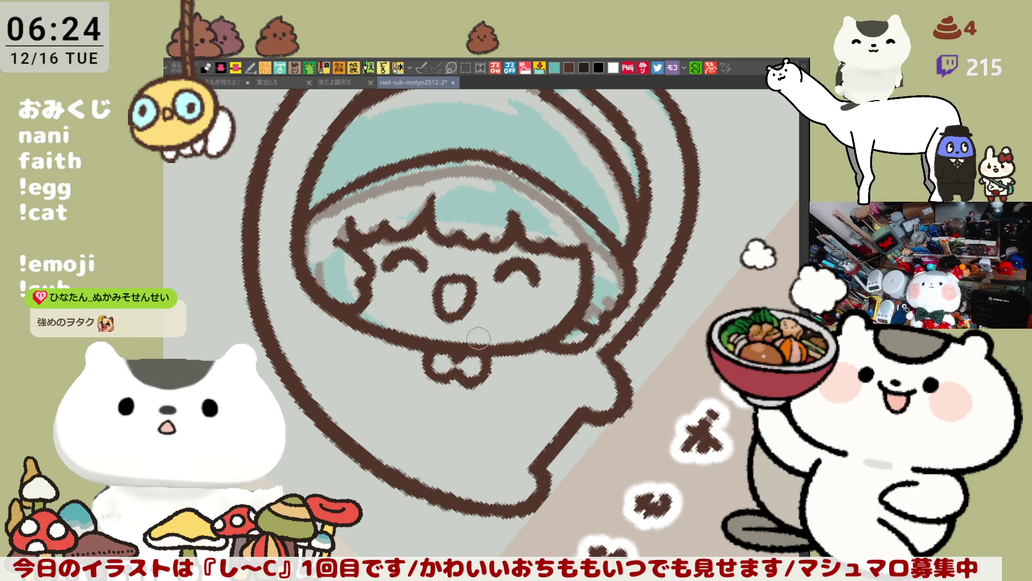
Draw the chin stroke down toward the bow, mirroring the canvas to check its shape.
left_click_drag(355, 314, 409, 376)
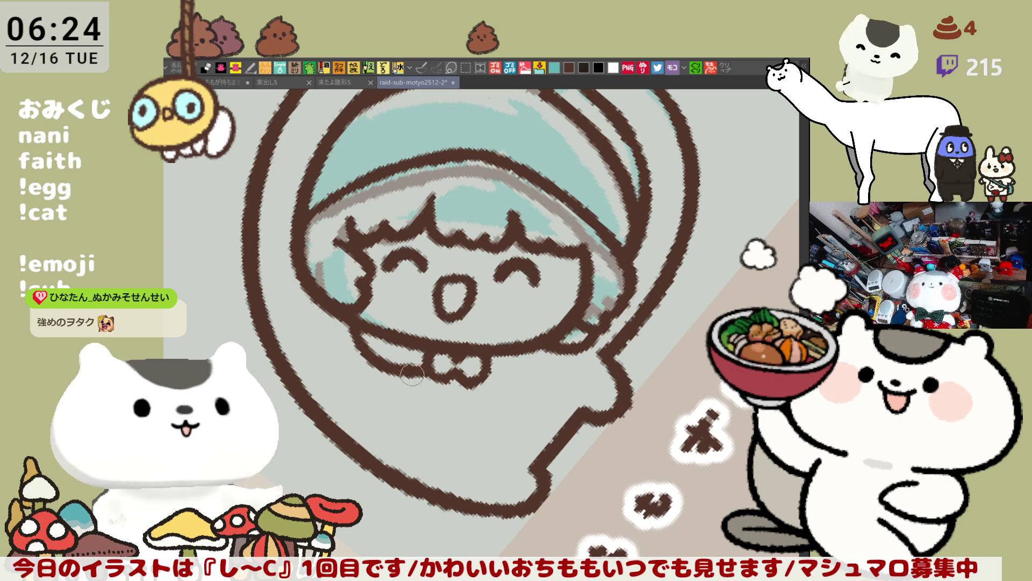
key("ctrl+z")
mouse_move(355, 314)
left_mouse_down()
mouse_move(409, 375)
mouse_move(409, 364)
left_mouse_up()
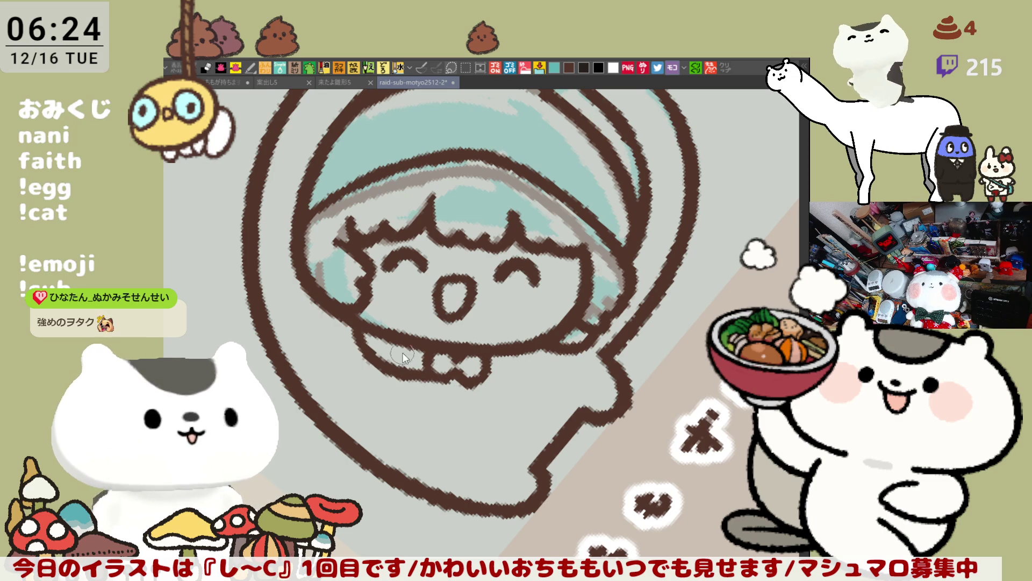
key("h")
left_click_drag(371, 335, 439, 381)
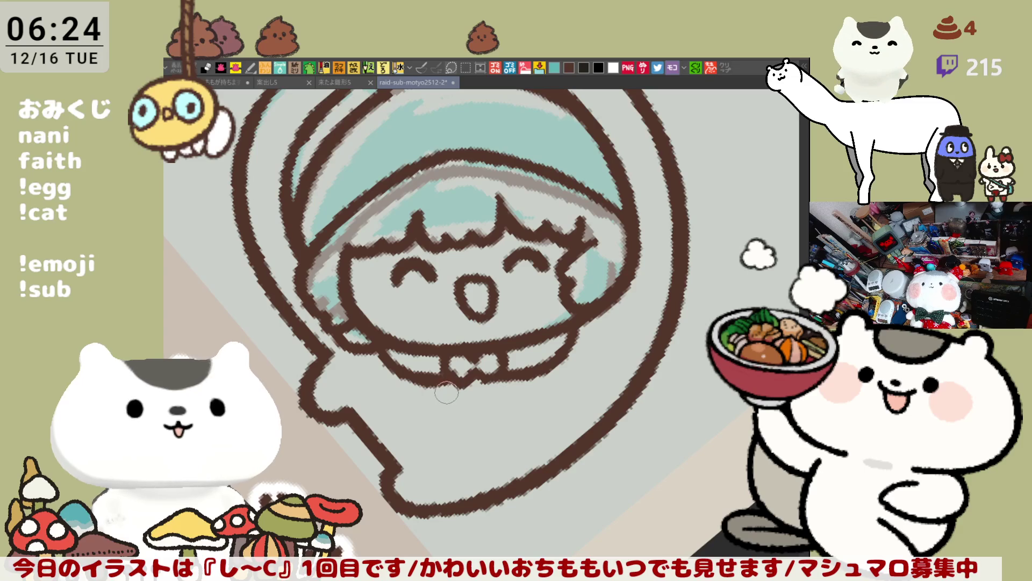
key("ctrl+z")
left_click_drag(371, 331, 439, 386)
key("ctrl+z")
left_click_drag(371, 332, 447, 376)
Settle the chin stroke slightly lower, ending at the bow, and flip the view back to normal.
key("ctrl+z")
left_click_drag(373, 332, 442, 381)
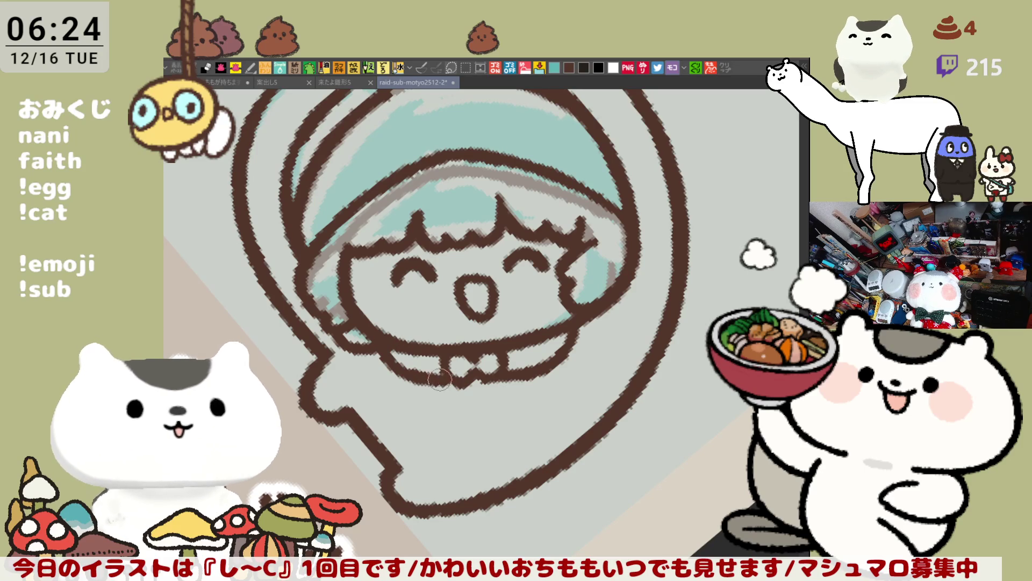
key("ctrl+z")
left_click_drag(372, 332, 442, 379)
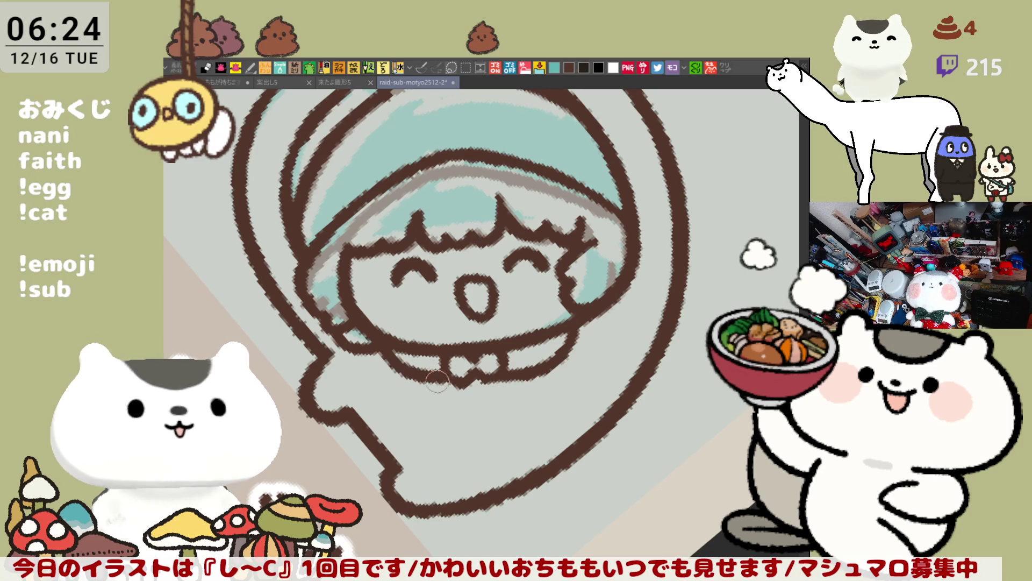
left_click_drag(374, 332, 442, 380)
key("ctrl+z")
left_click_drag(375, 332, 440, 379)
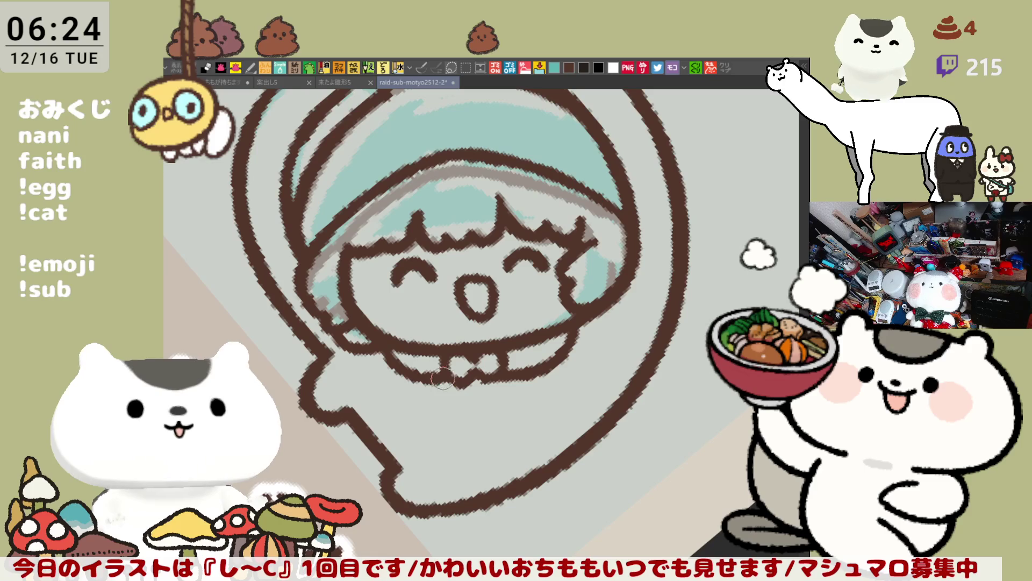
key("h")
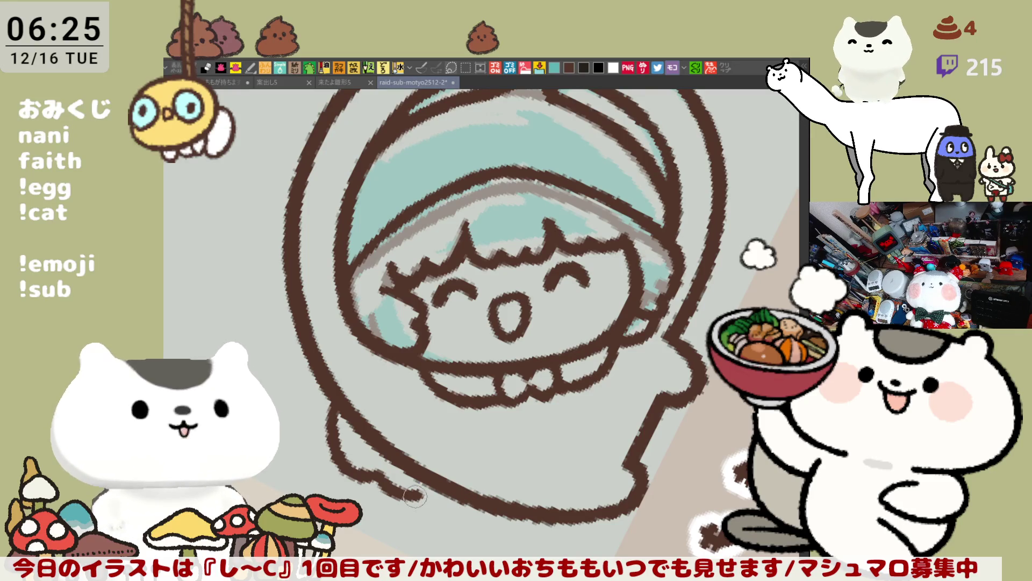
Thicken the bottom outline of the bubble helmet.
left_click_drag(415, 501, 476, 506)
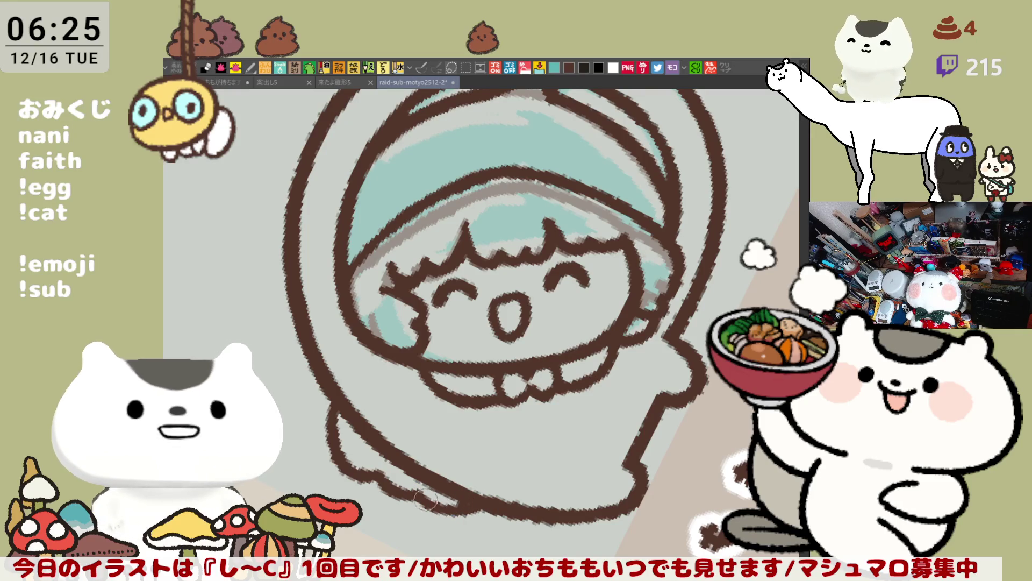
left_click_drag(467, 504, 586, 426)
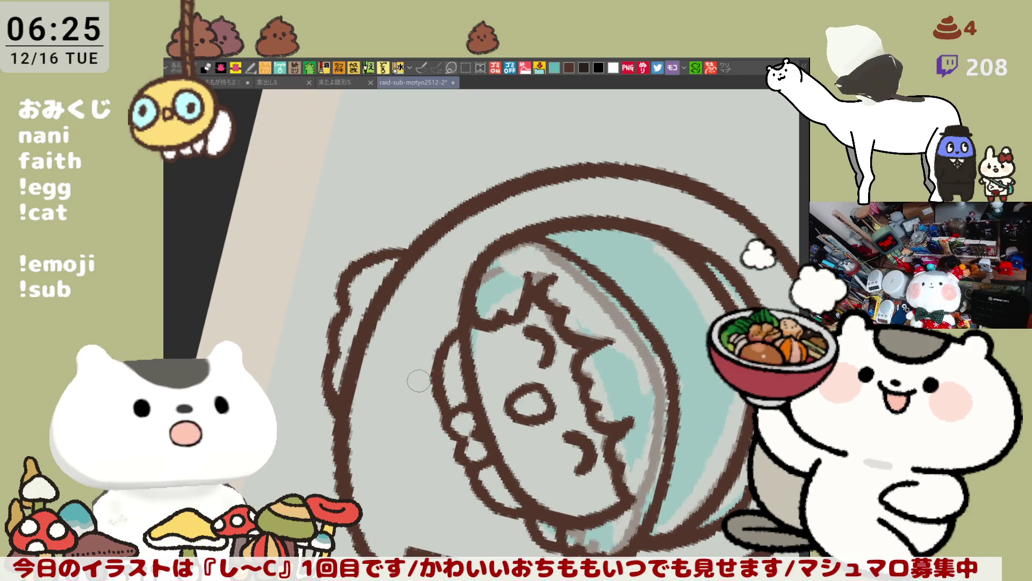
mouse_move(423, 377)
left_mouse_down()
mouse_move(599, 277)
mouse_move(558, 241)
left_mouse_up()
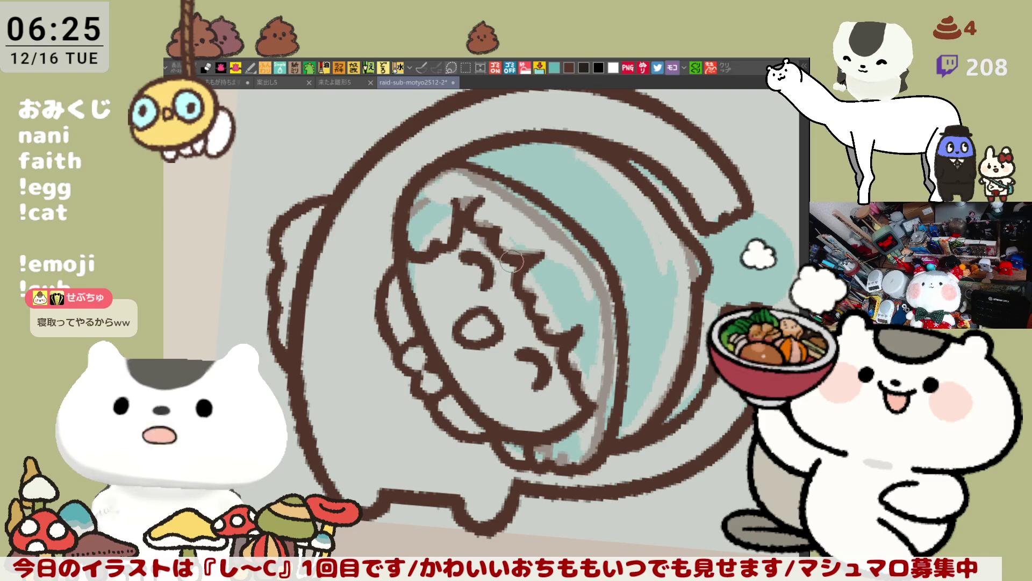
left_click_drag(531, 271, 403, 250)
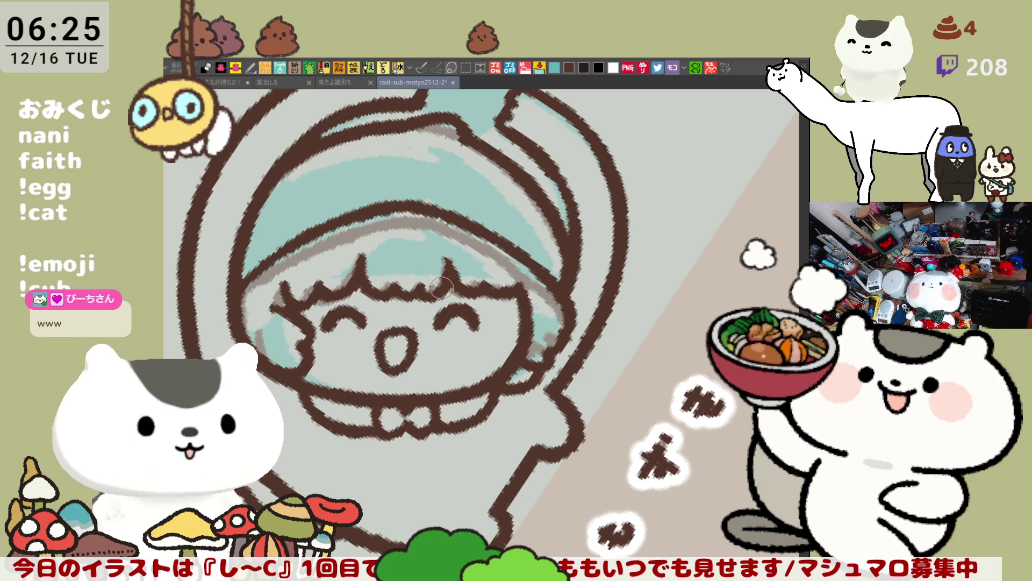
left_click_drag(477, 260, 572, 378)
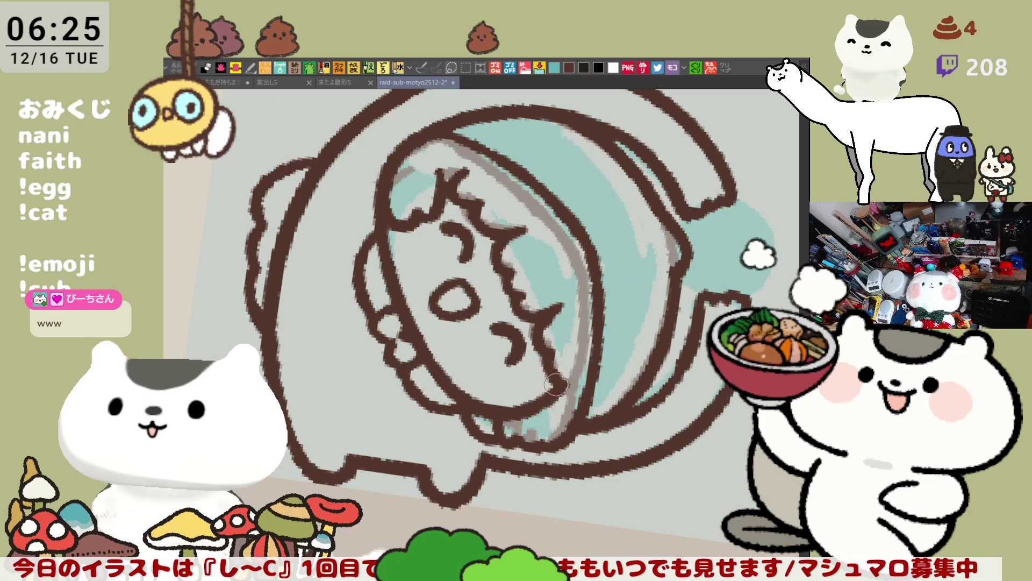
scroll(571, 349, "down", 3)
scroll(571, 349, "down", 3)
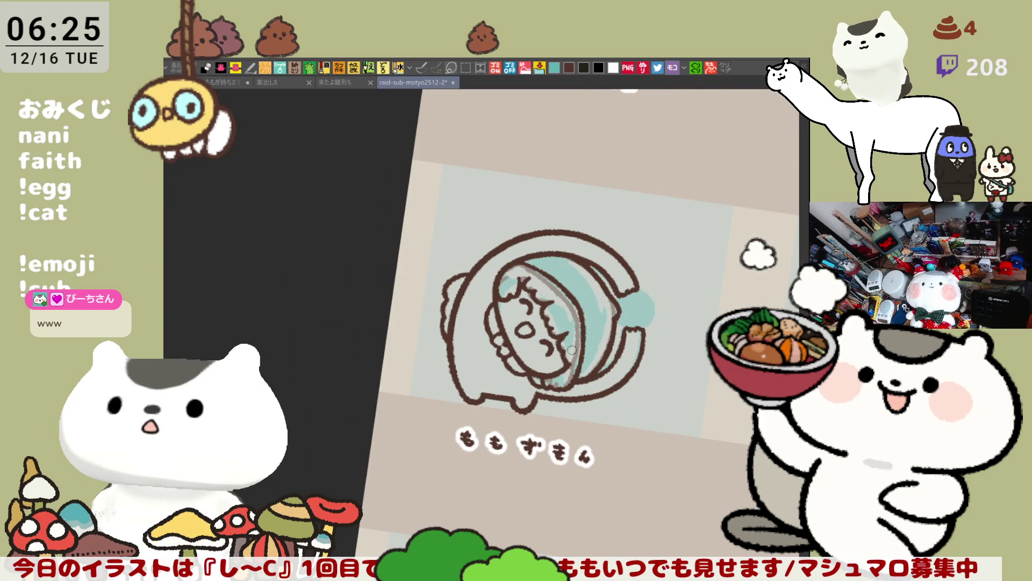
scroll(572, 349, "down", 1)
scroll(572, 349, "down", 1)
scroll(572, 349, "down", 1)
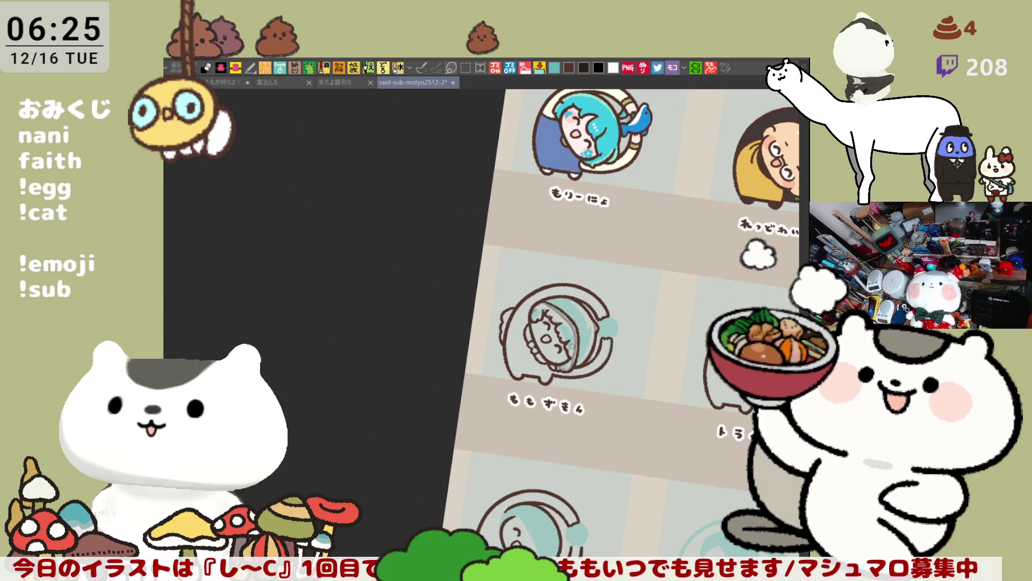
left_click_drag(627, 331, 531, 249)
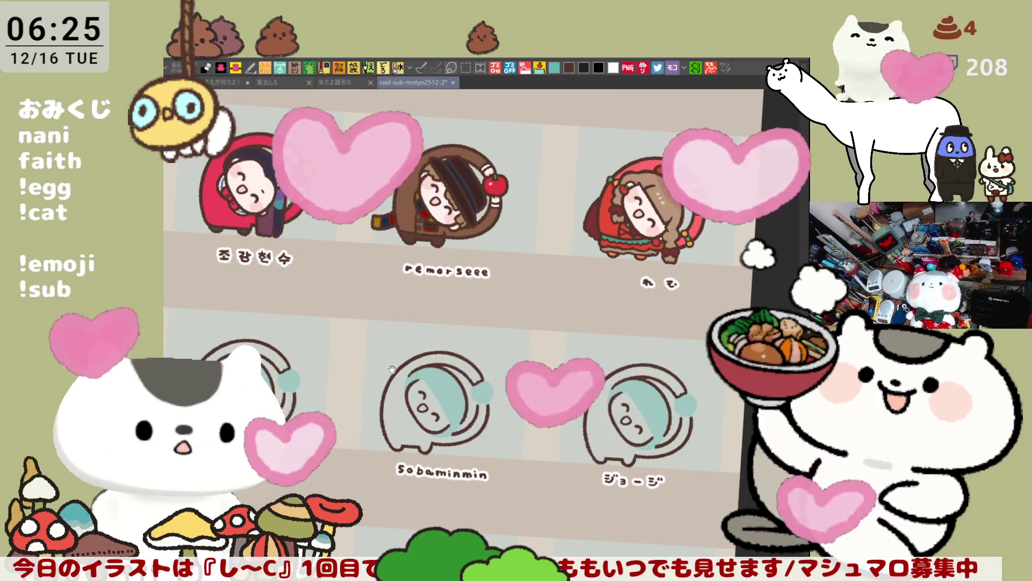
left_click_drag(532, 248, 976, 141)
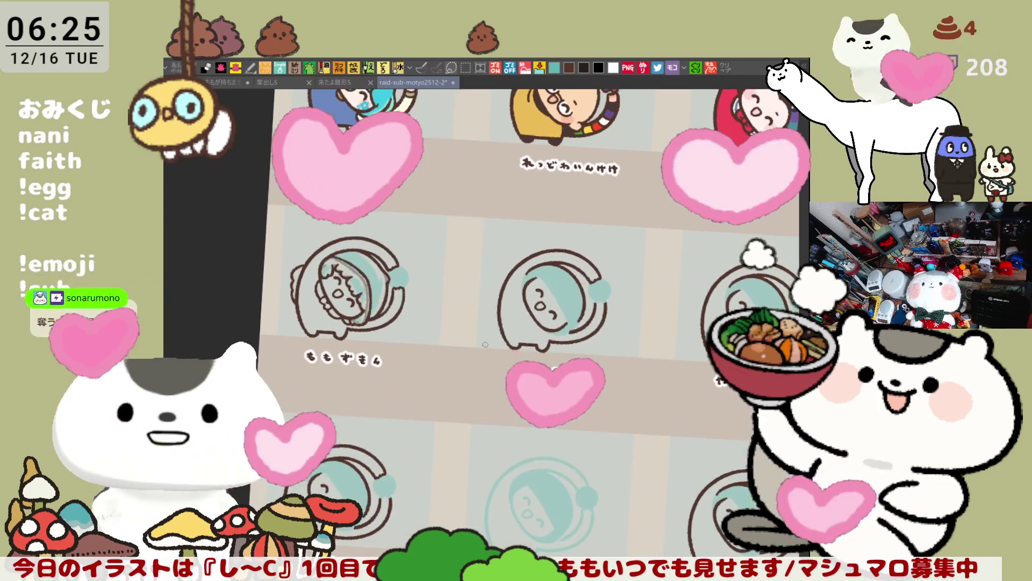
left_click_drag(439, 290, 438, 371)
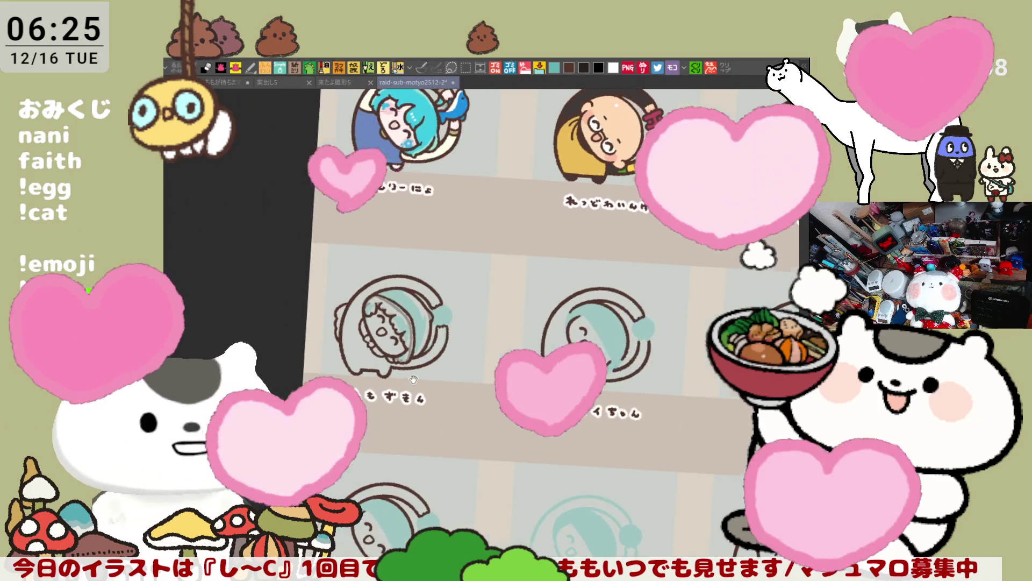
scroll(438, 370, "up", 3)
scroll(484, 354, "up", 2)
scroll(503, 350, "up", 2)
scroll(509, 349, "up", 2)
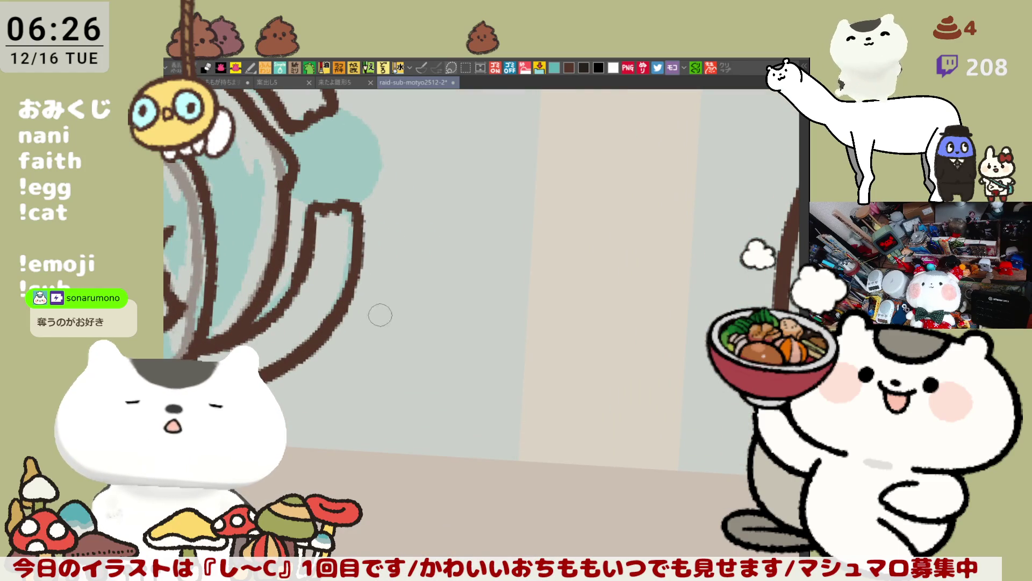
scroll(306, 347, "up", 1)
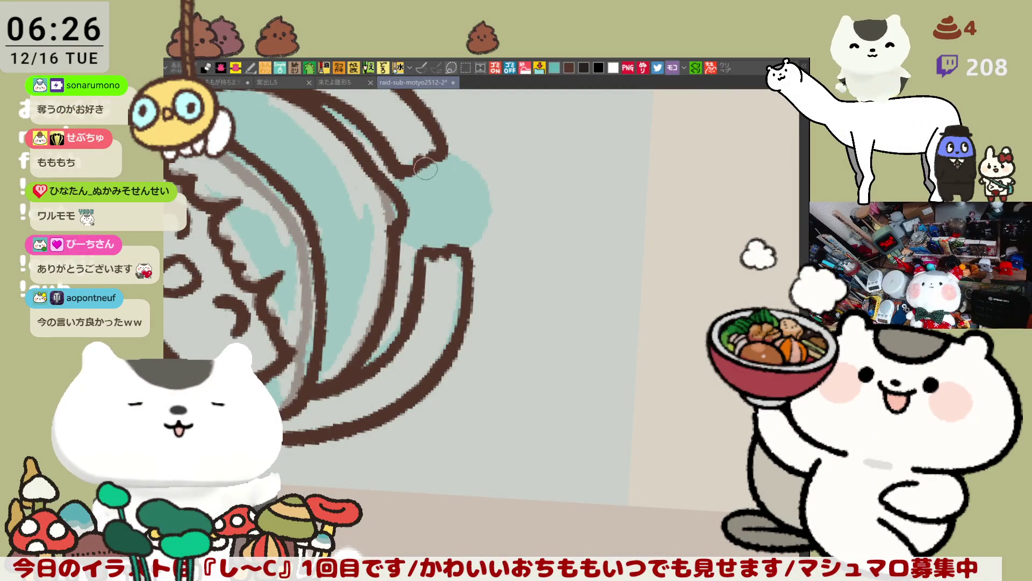
Cover stray outline with teal, then pen brown outline strokes around the side knob of the helmet.
left_click_drag(403, 210, 437, 163)
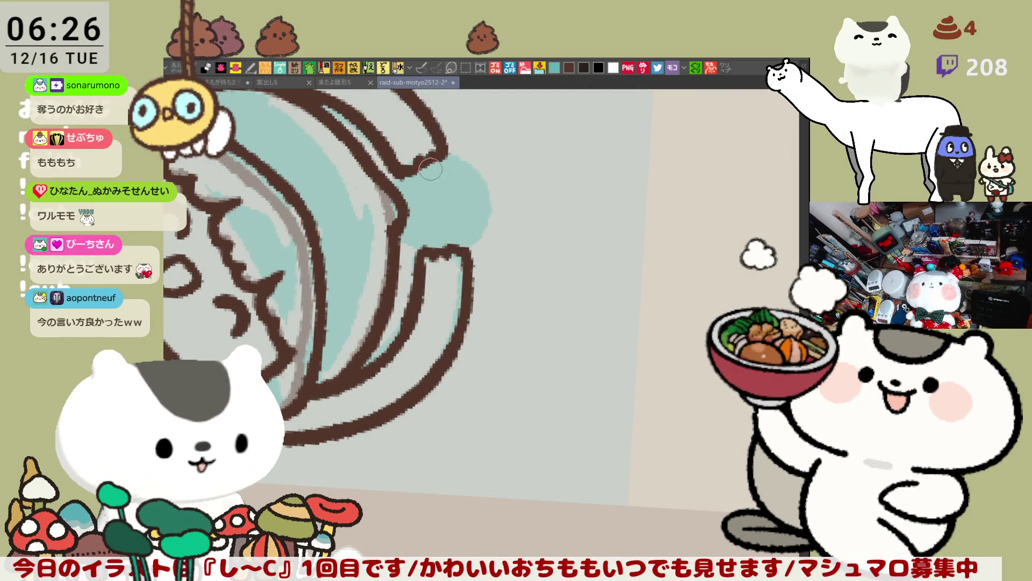
mouse_move(437, 162)
left_mouse_down()
mouse_move(432, 244)
mouse_move(454, 239)
left_mouse_up()
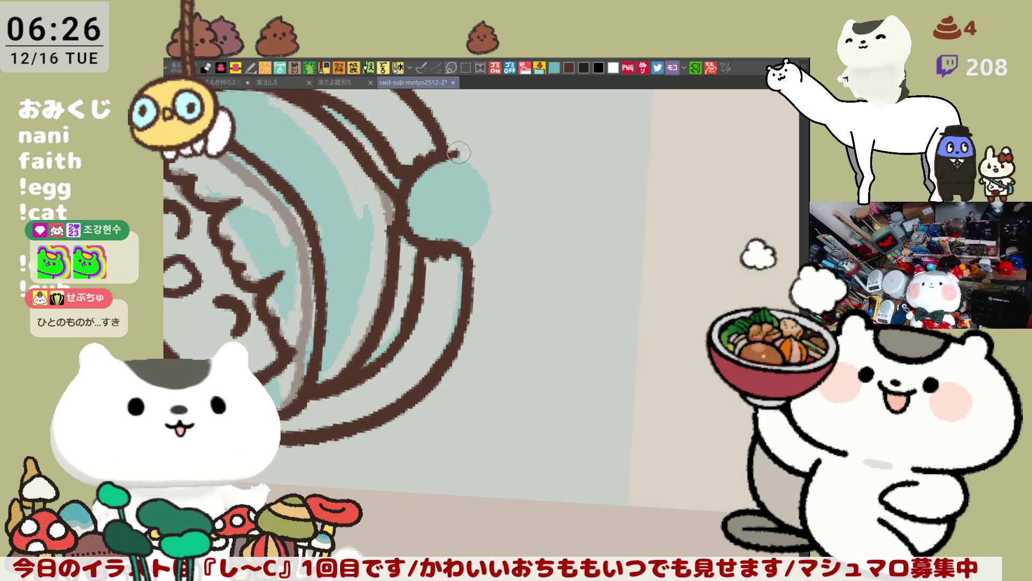
left_click_drag(435, 164, 448, 256)
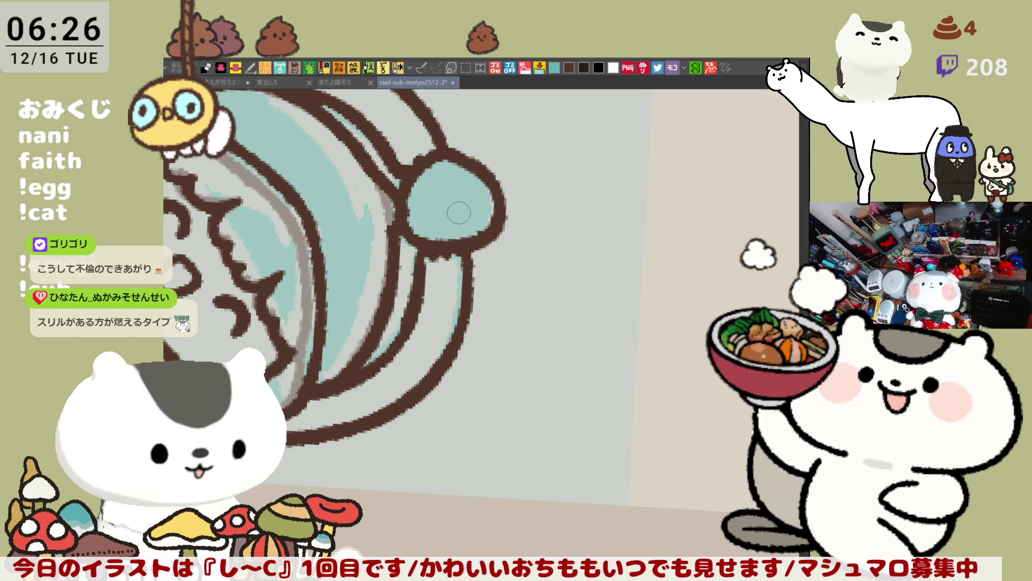
mouse_move(459, 209)
left_mouse_down()
mouse_move(473, 225)
mouse_move(460, 239)
left_mouse_up()
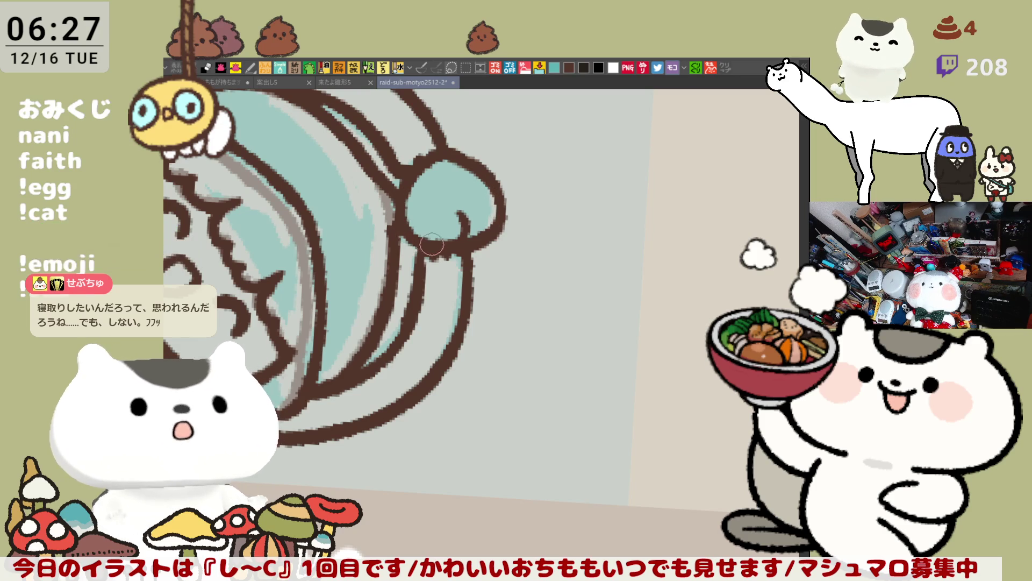
scroll(410, 254, "down", 2)
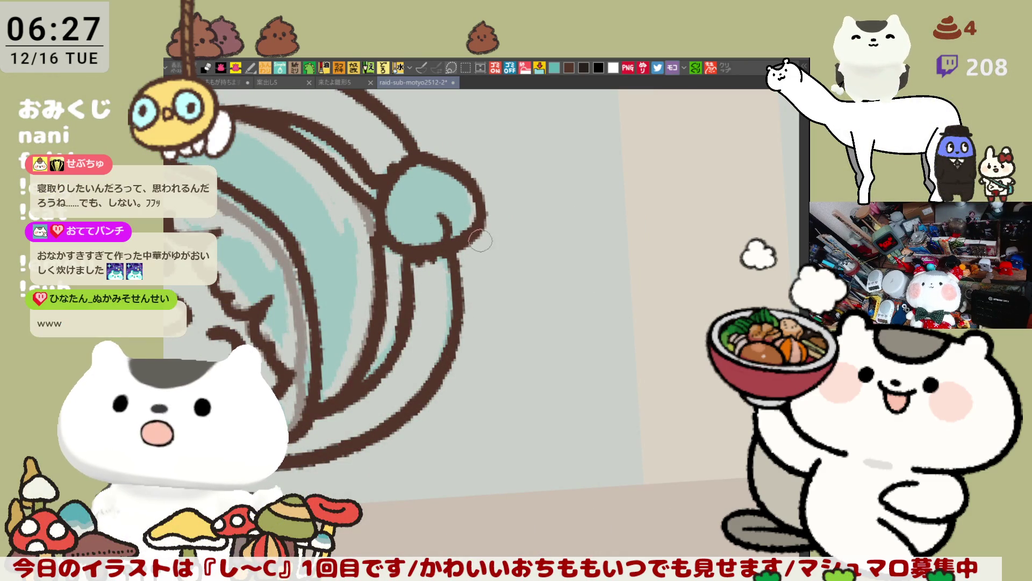
scroll(480, 239, "down", 1)
scroll(463, 230, "down", 1)
scroll(455, 222, "down", 1)
scroll(436, 217, "down", 1)
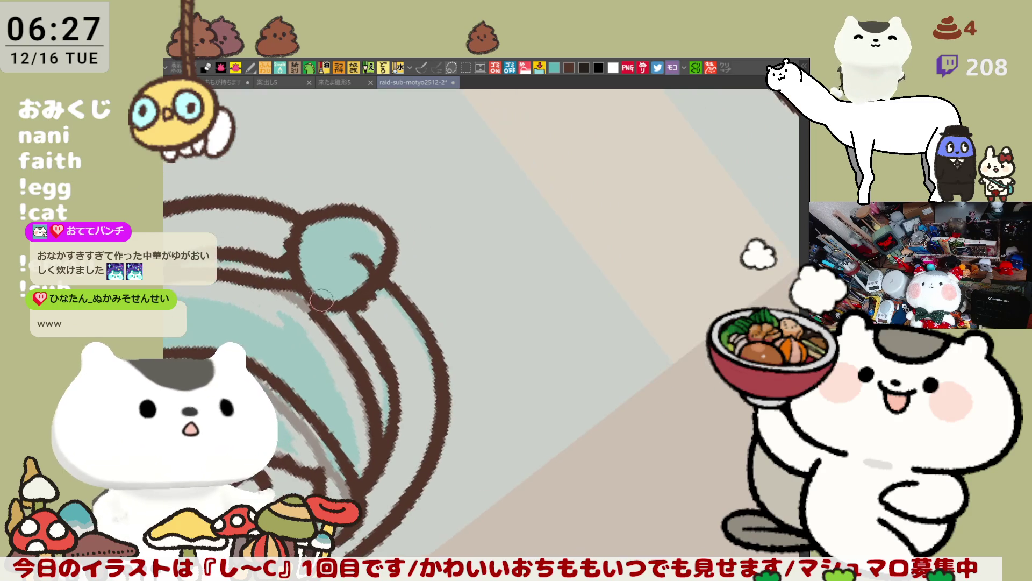
scroll(339, 279, "down", 1)
scroll(372, 247, "down", 1)
scroll(403, 218, "down", 1)
scroll(431, 190, "down", 1)
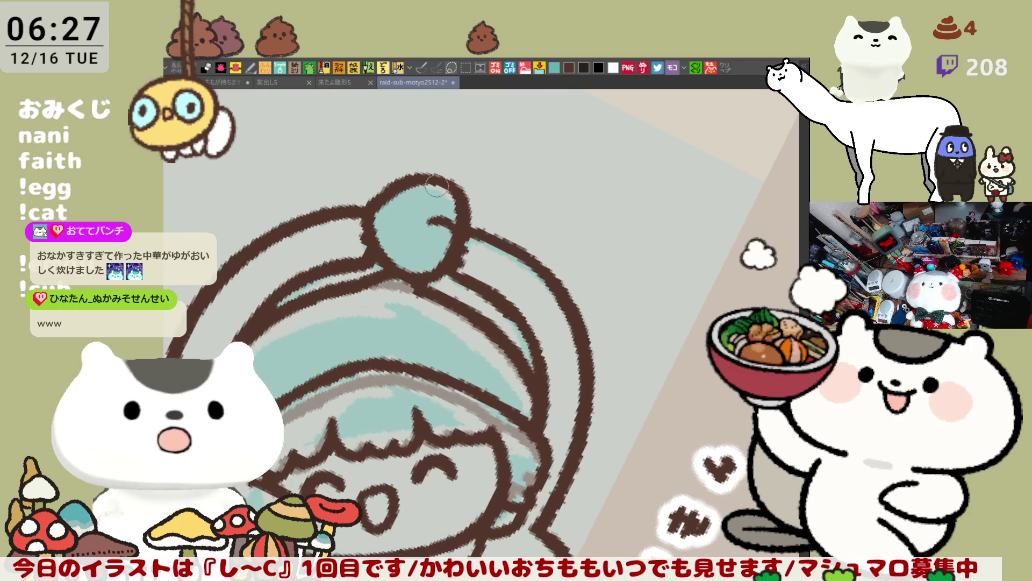
Loop over the stray circle and redraw the bun ball's top as a curl, keeping the curled stem.
mouse_move(443, 172)
left_mouse_down()
mouse_move(486, 179)
mouse_move(476, 224)
mouse_move(474, 173)
left_mouse_up()
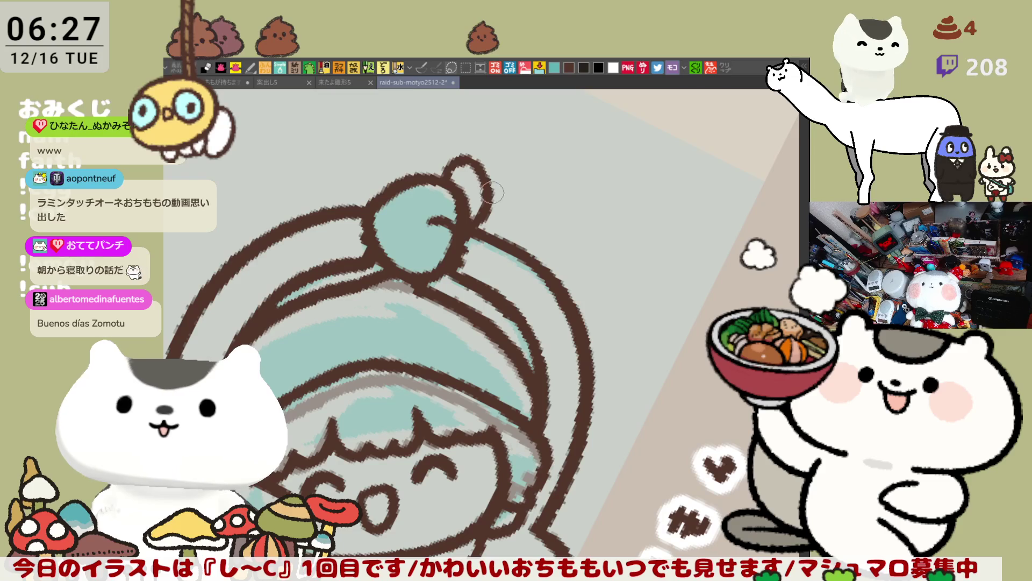
mouse_move(482, 190)
left_mouse_down()
mouse_move(468, 176)
mouse_move(476, 158)
mouse_move(473, 167)
mouse_move(487, 162)
mouse_move(501, 202)
mouse_move(459, 222)
left_mouse_up()
key("ctrl+z")
key("ctrl+z")
key("ctrl+z")
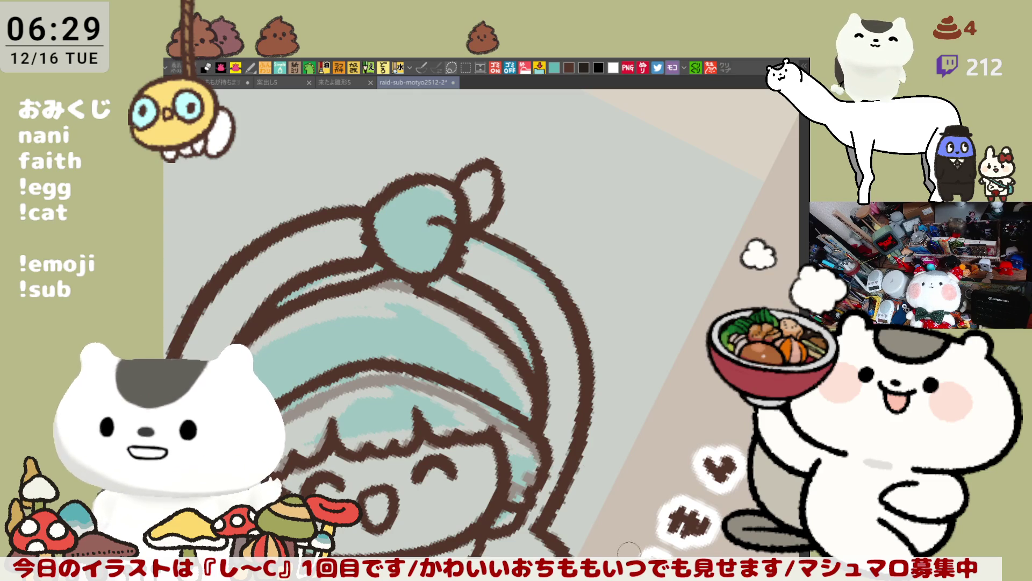
With the view rotated, undo the earlier stem strokes and redraw the curled stem from the bun's lower right.
mouse_move(430, 183)
left_mouse_down()
mouse_move(632, 295)
mouse_move(611, 305)
left_mouse_up()
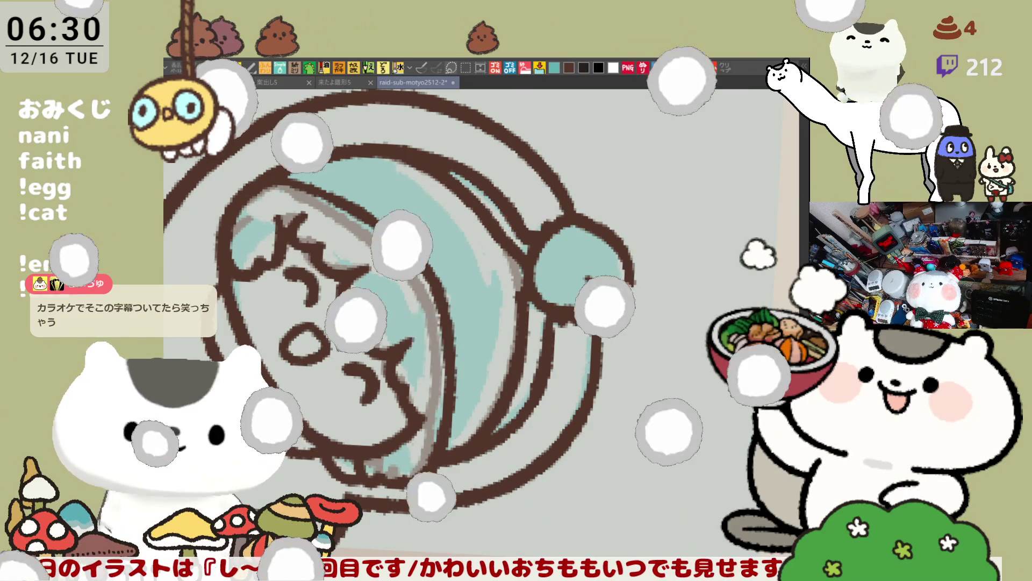
mouse_move(587, 283)
left_mouse_down()
mouse_move(654, 295)
mouse_move(639, 316)
left_mouse_up()
key("ctrl+z")
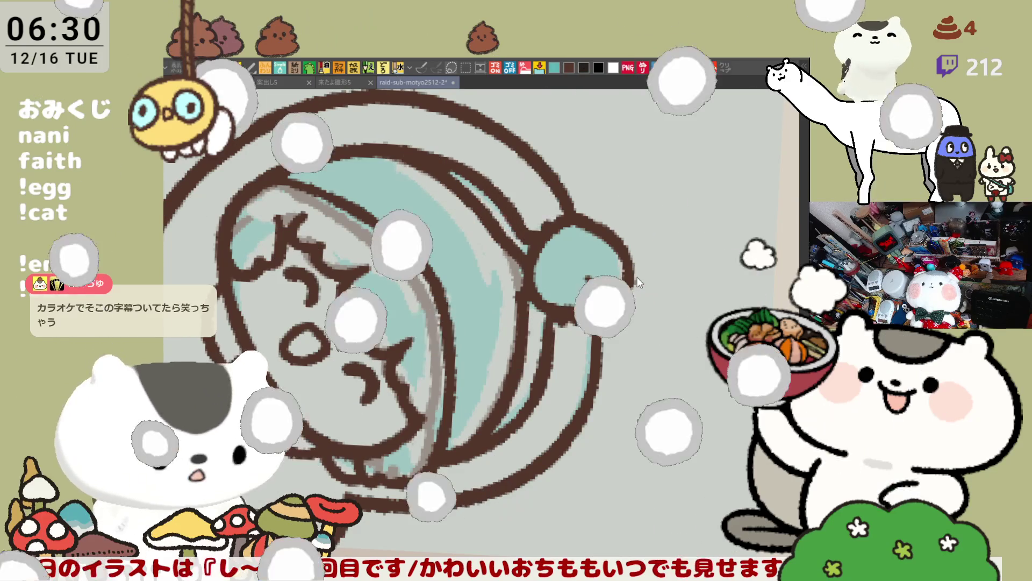
key("ctrl+z")
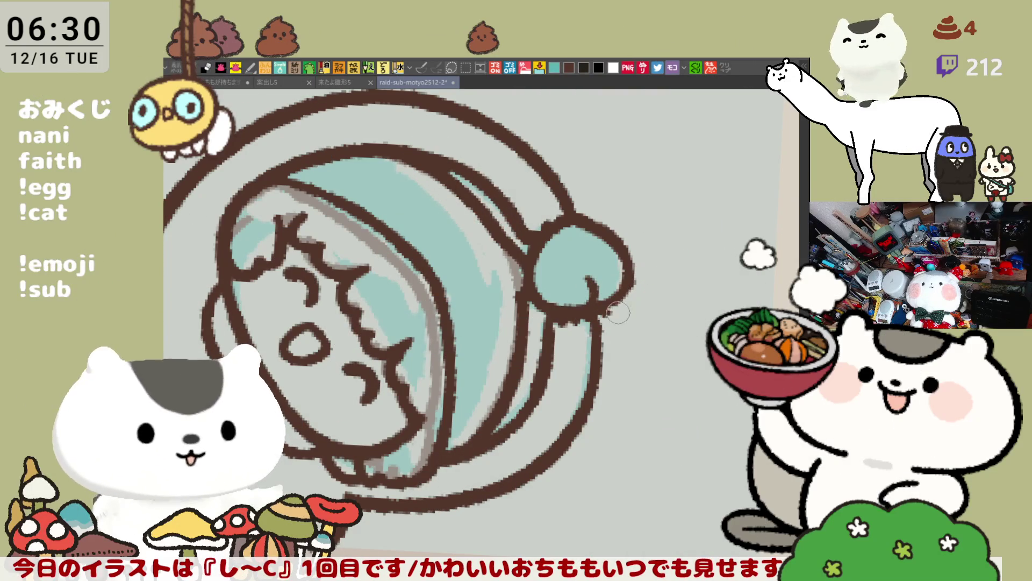
left_click_drag(609, 313, 647, 281)
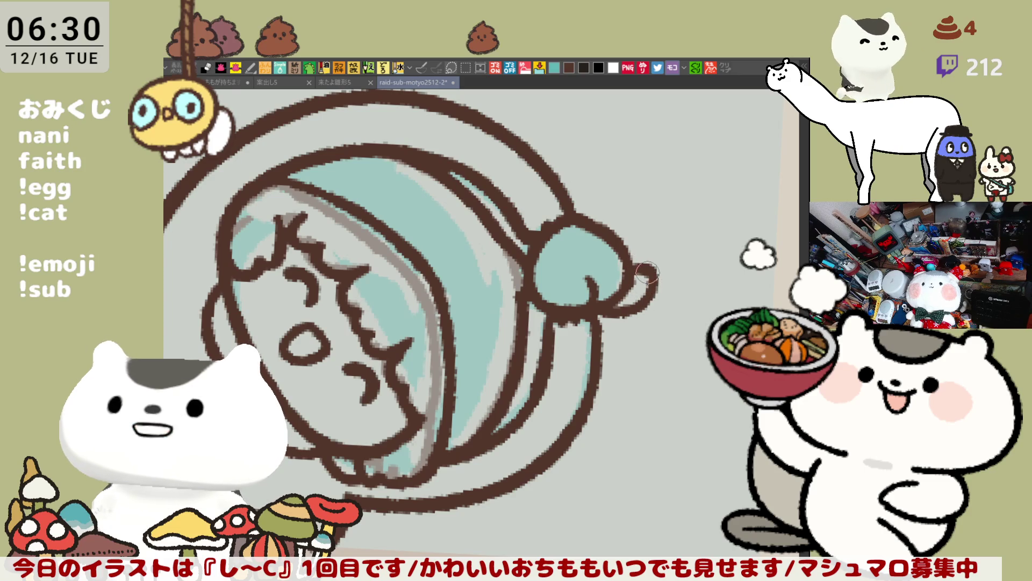
Rotate the canvas back upright and start closing the bump on the helmet's bottom outline.
left_click_drag(645, 273, 576, 344)
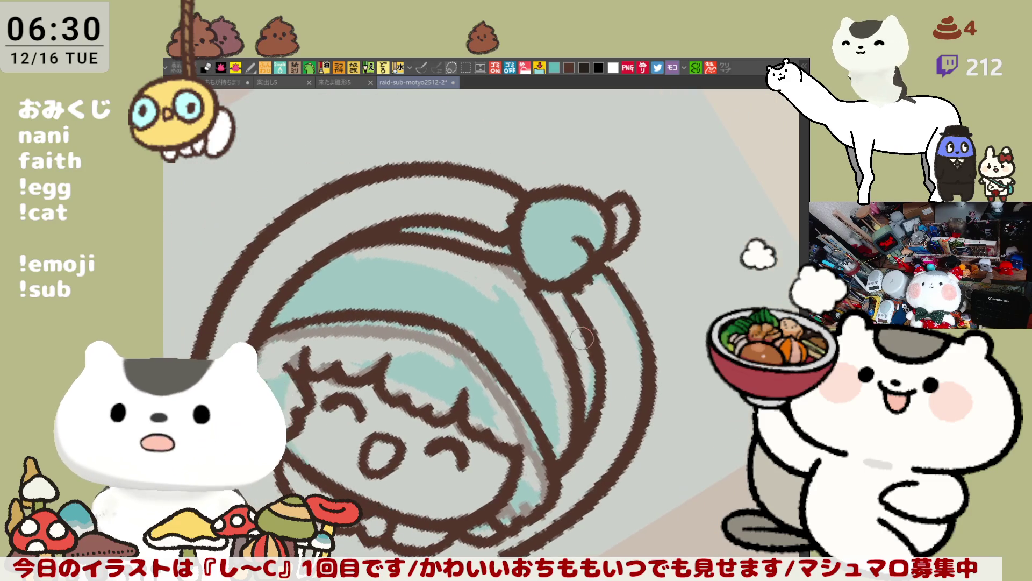
left_click_drag(525, 277, 655, 266)
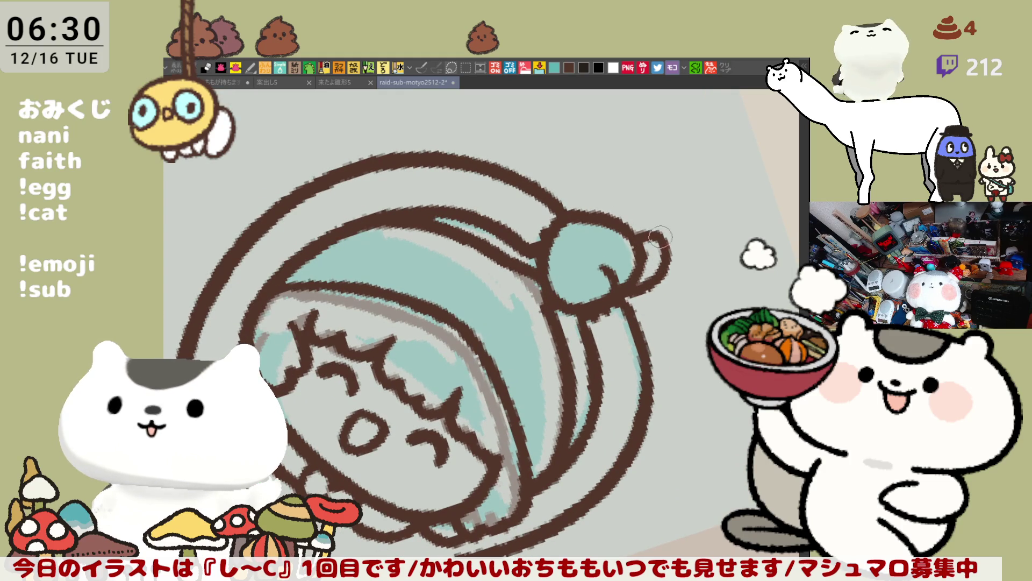
key("asciicircum")
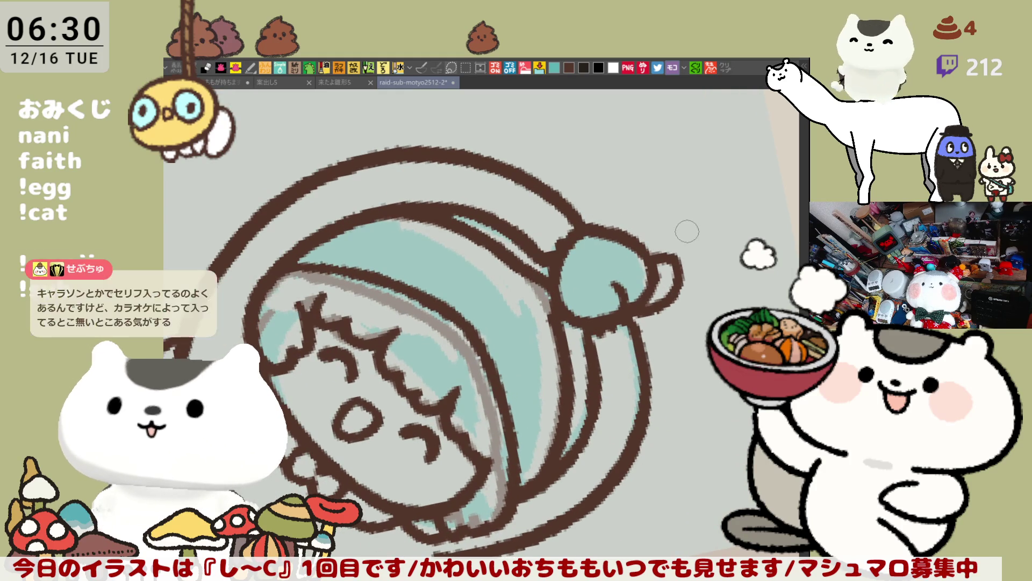
key("asciicircum")
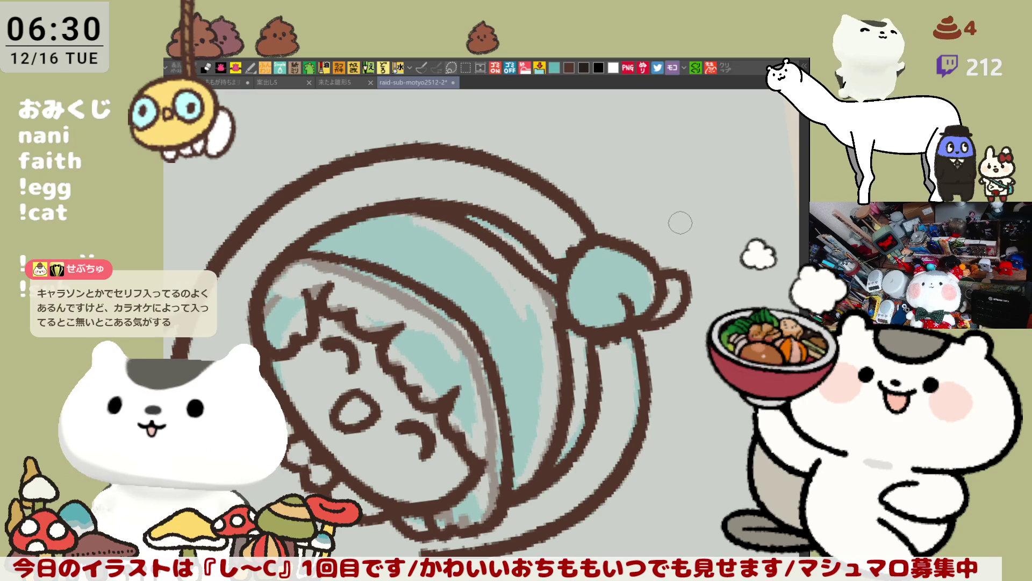
key("asciicircum")
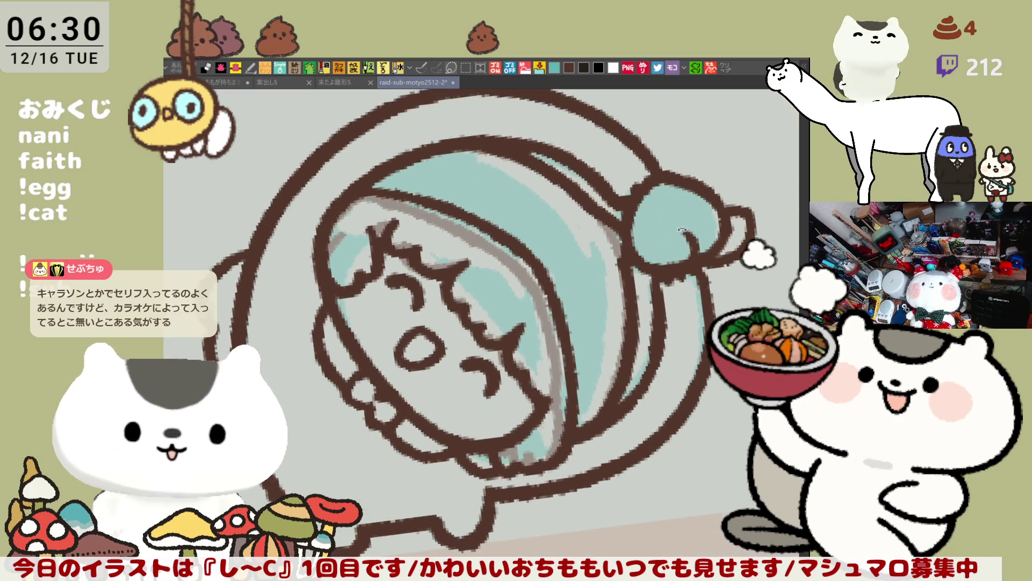
key("asciicircum")
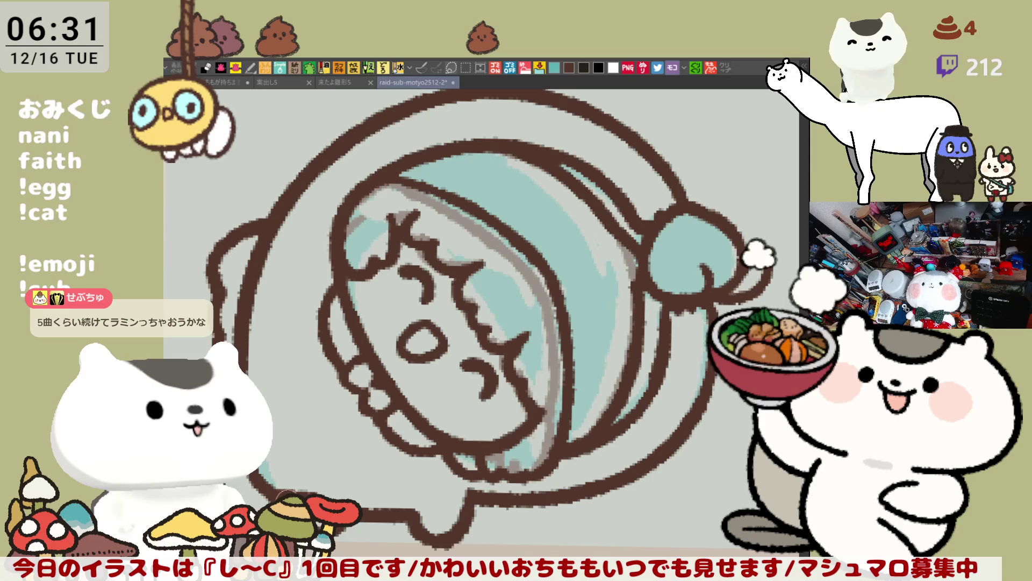
mouse_move(405, 511)
left_mouse_down()
mouse_move(464, 513)
mouse_move(415, 508)
left_mouse_up()
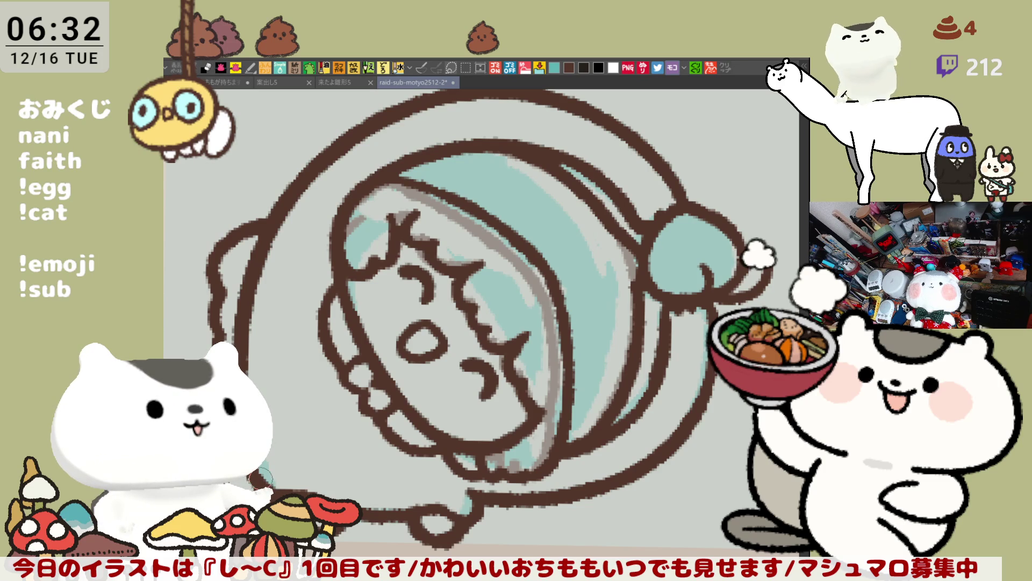
scroll(258, 465, "down", 1)
scroll(392, 405, "down", 1)
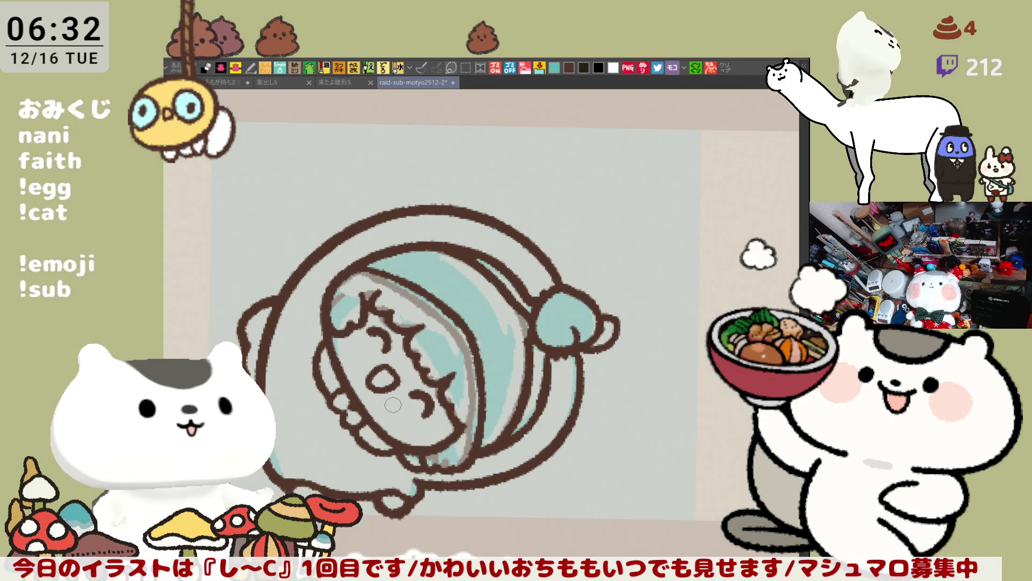
scroll(394, 402, "up", 1)
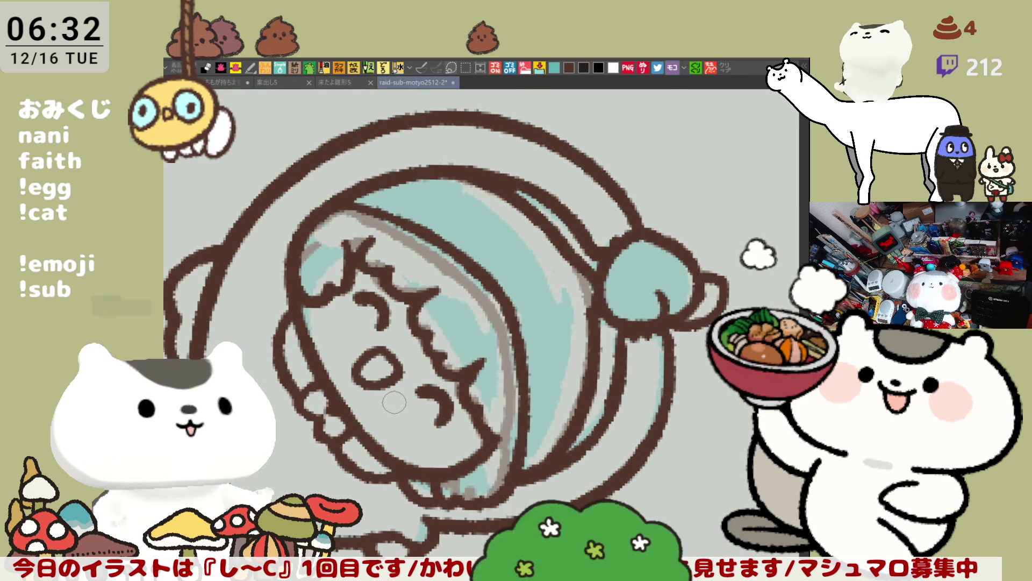
scroll(394, 404, "up", 2)
Shift the view over the face and retrace the face outline in brown.
mouse_move(394, 401)
left_mouse_down()
mouse_move(452, 300)
mouse_move(483, 285)
left_mouse_up()
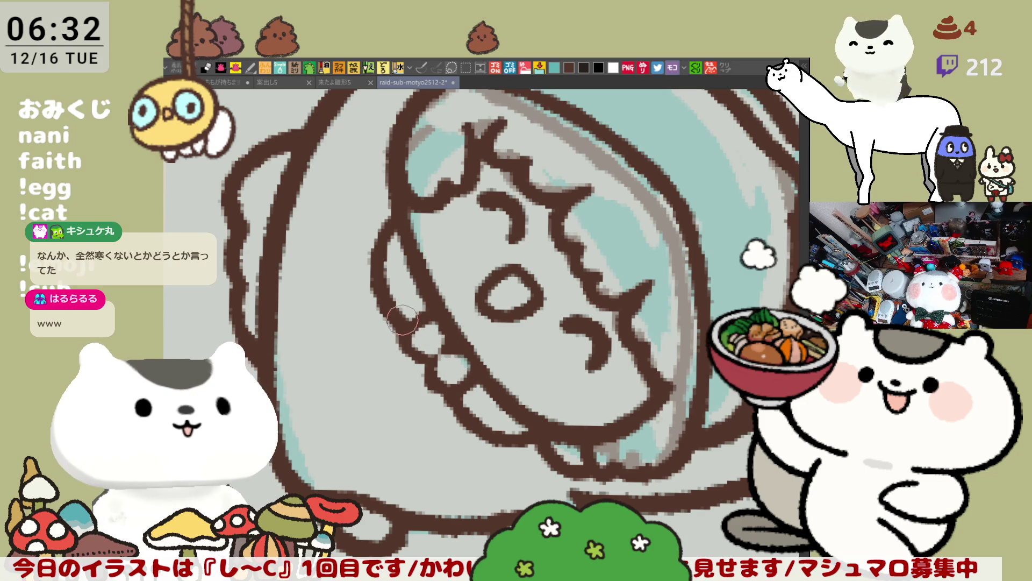
mouse_move(402, 315)
left_mouse_down()
mouse_move(476, 419)
mouse_move(455, 390)
mouse_move(512, 436)
left_mouse_up()
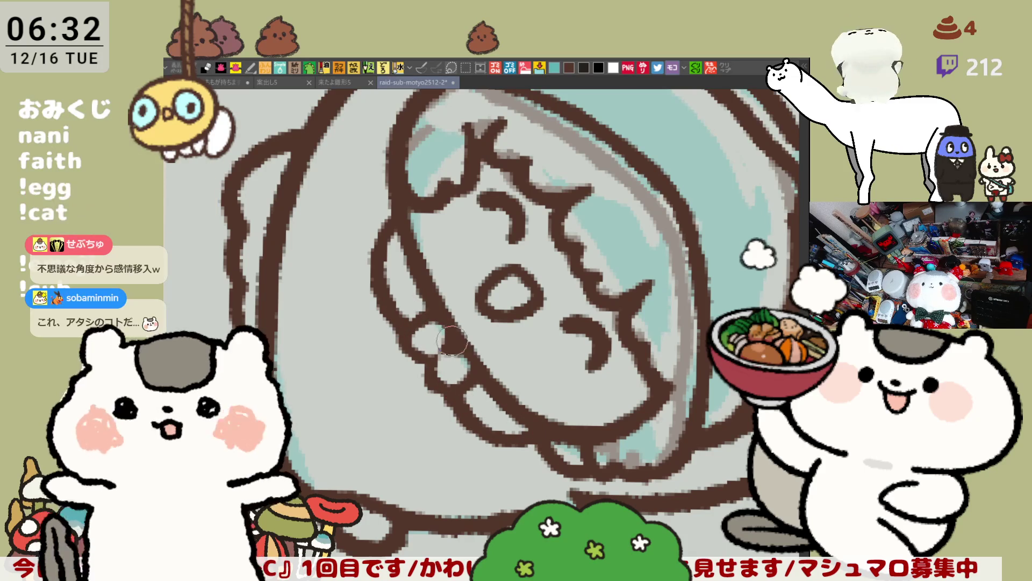
left_click_drag(442, 337, 672, 233)
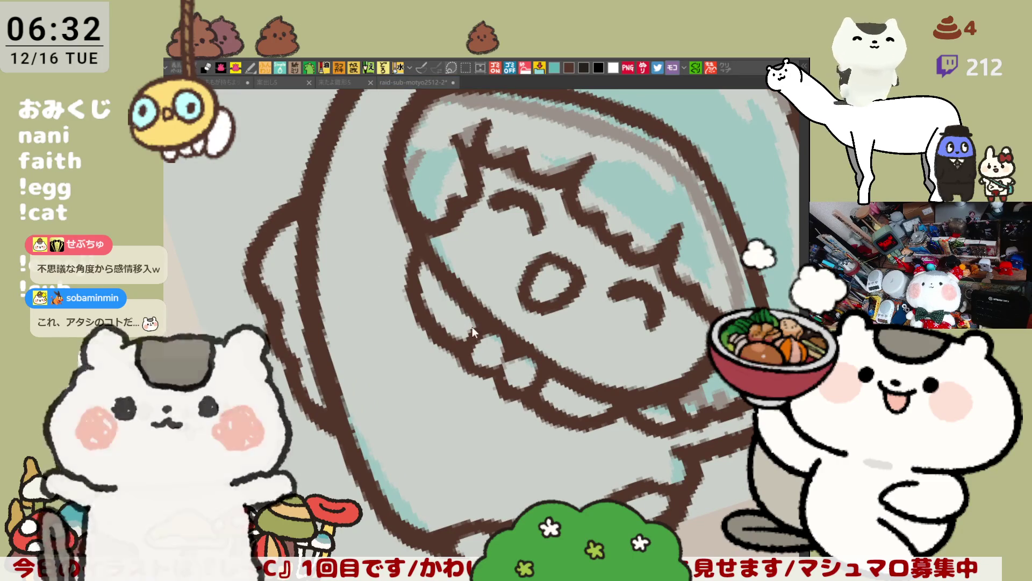
left_click_drag(454, 318, 627, 292)
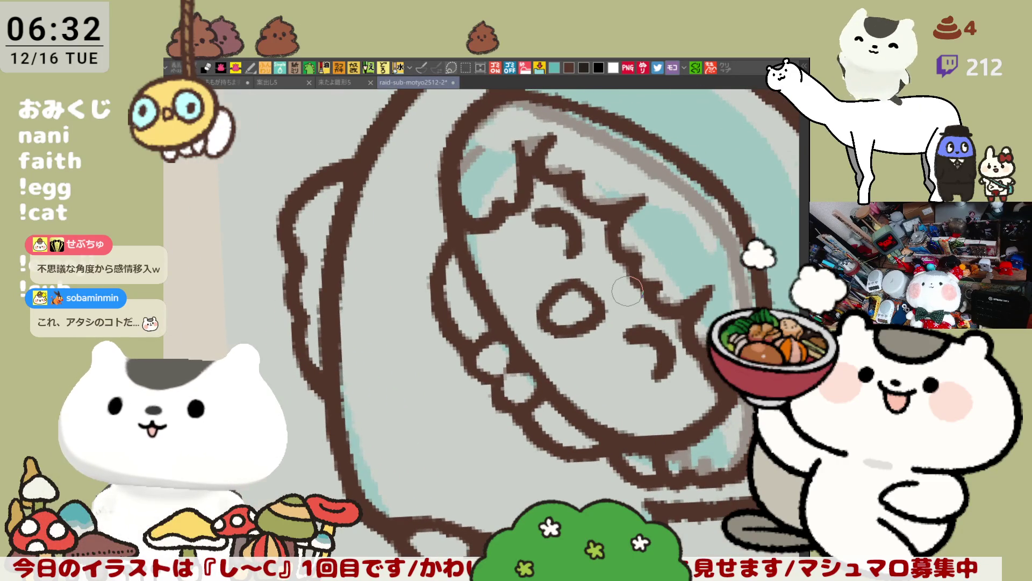
scroll(628, 291, "down", 2)
scroll(621, 290, "down", 1)
scroll(617, 289, "down", 1)
scroll(614, 288, "down", 1)
scroll(613, 289, "up", 1)
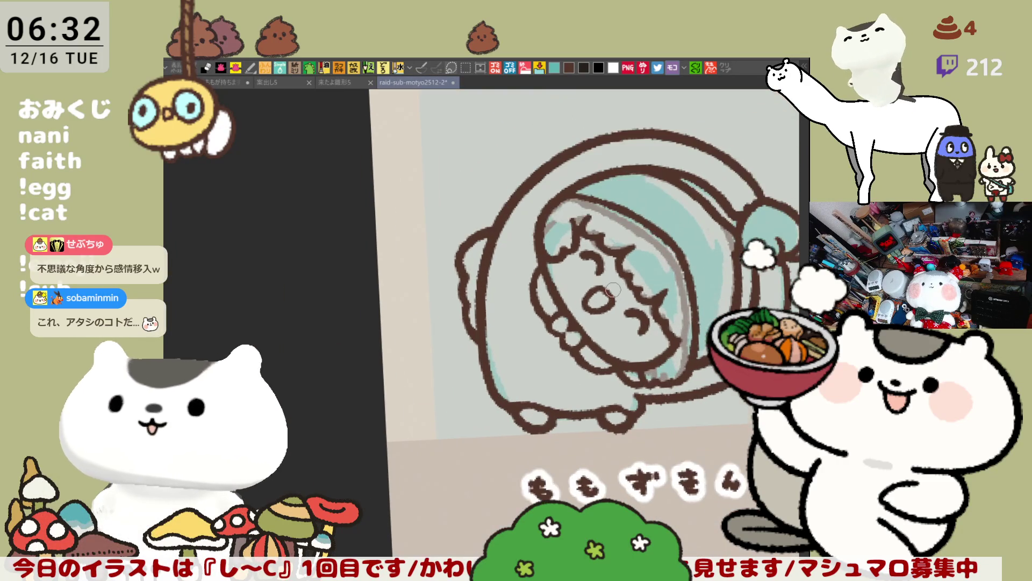
scroll(613, 287, "up", 1)
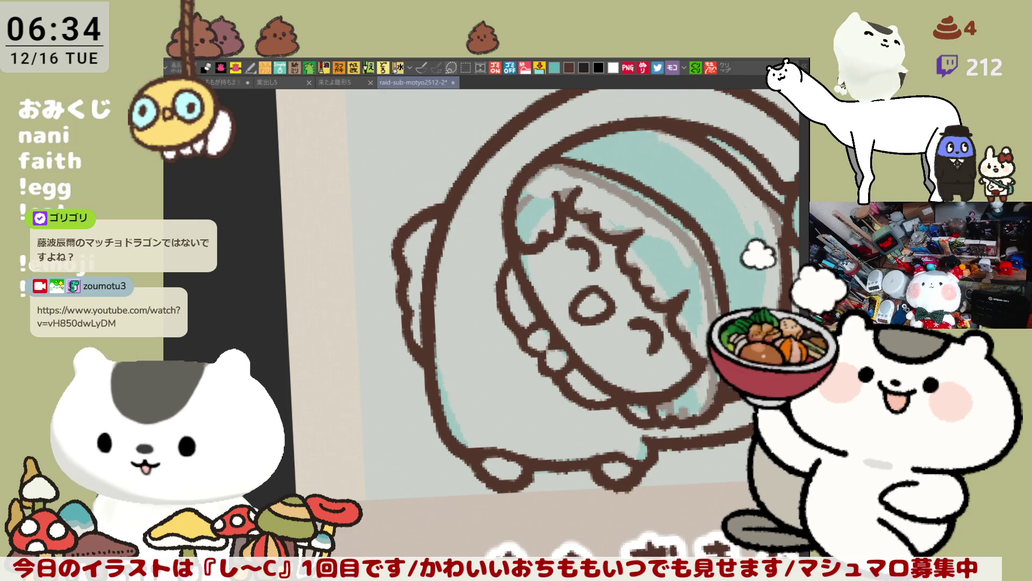
Add a brown hair stroke near the face, then pan to the lettering and tilt the canvas view.
key("ctrl+z")
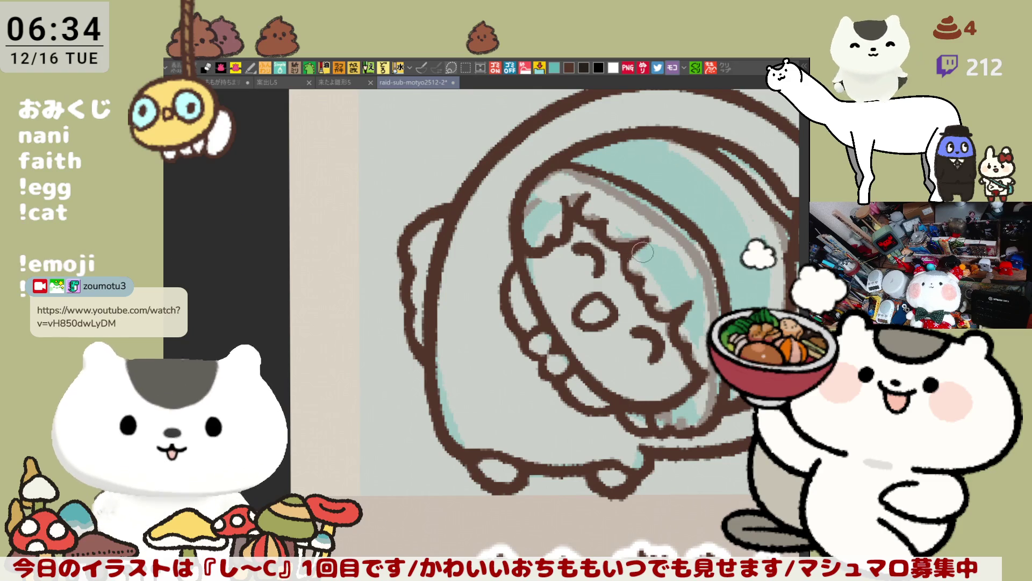
left_click_drag(637, 250, 650, 239)
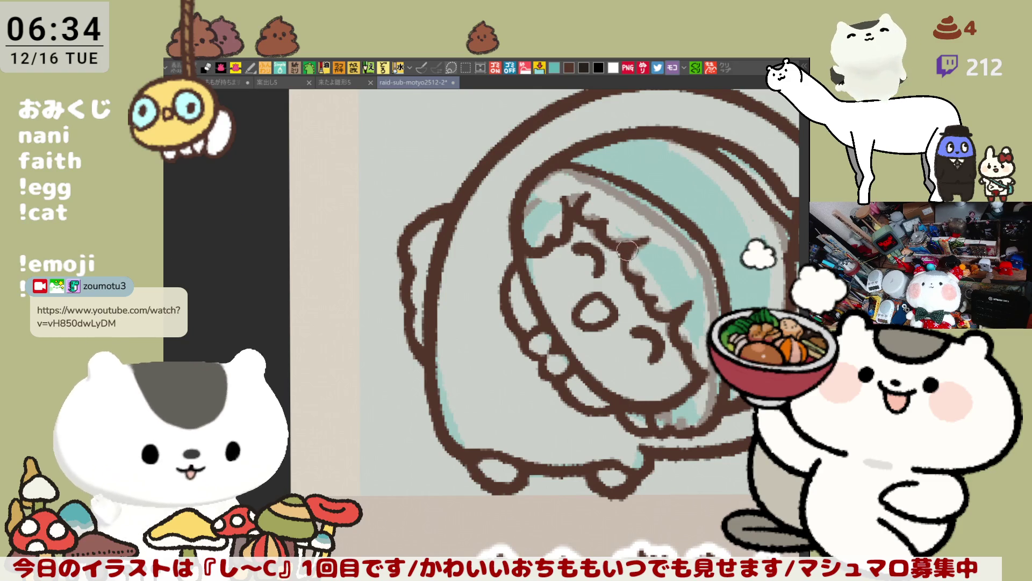
left_click_drag(627, 349, 561, 325)
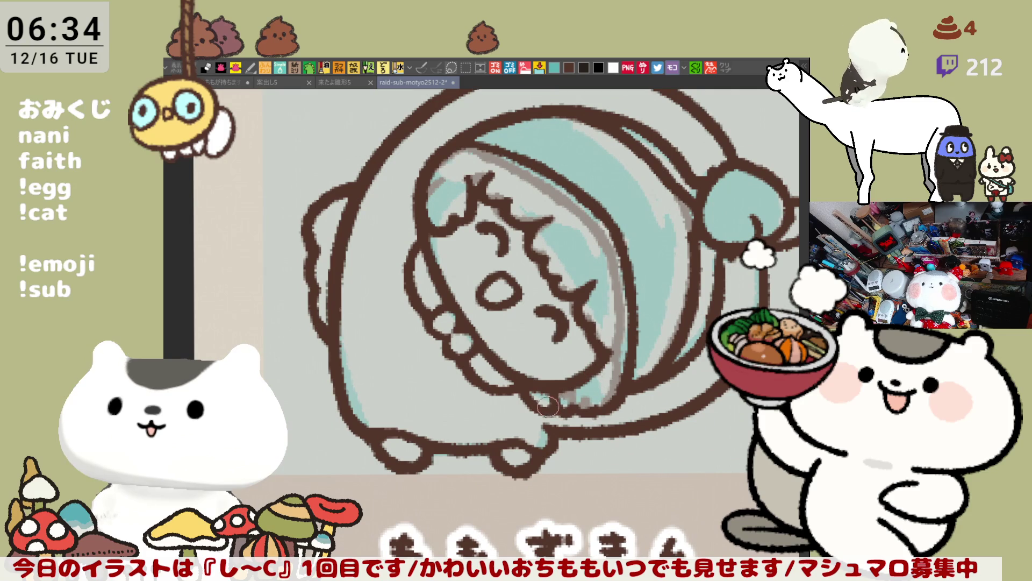
left_click_drag(613, 355, 662, 308)
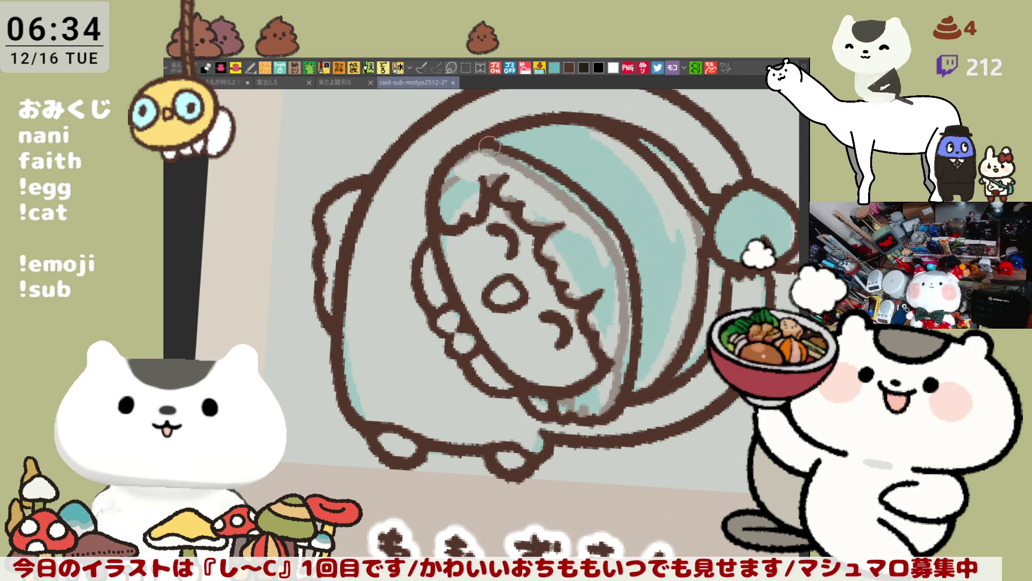
key("asciicircum")
Adjust the canvas rotation and touch up the hair outline with a short brown stroke.
key("asciicircum")
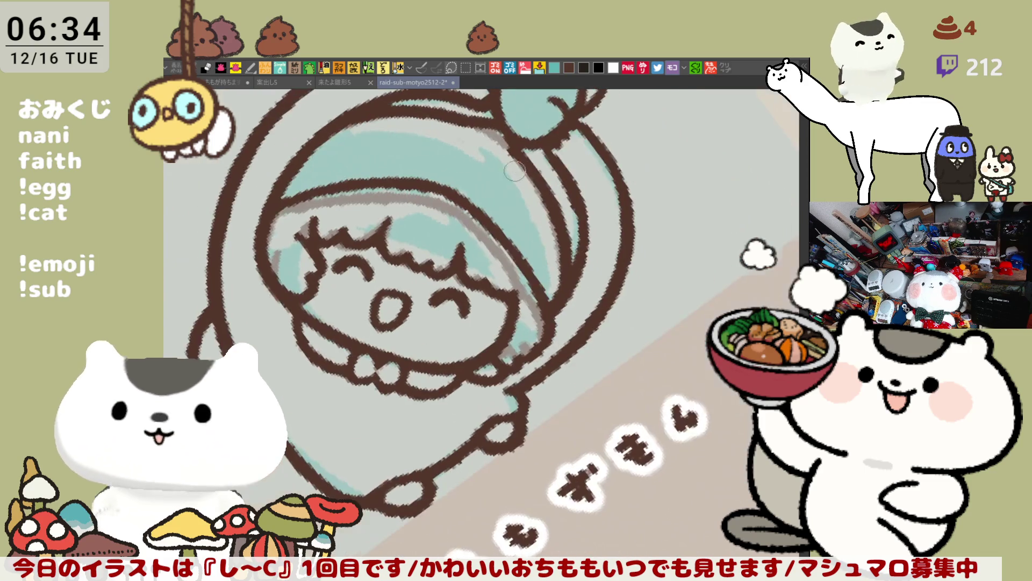
key("asciicircum")
left_click_drag(493, 275, 505, 277)
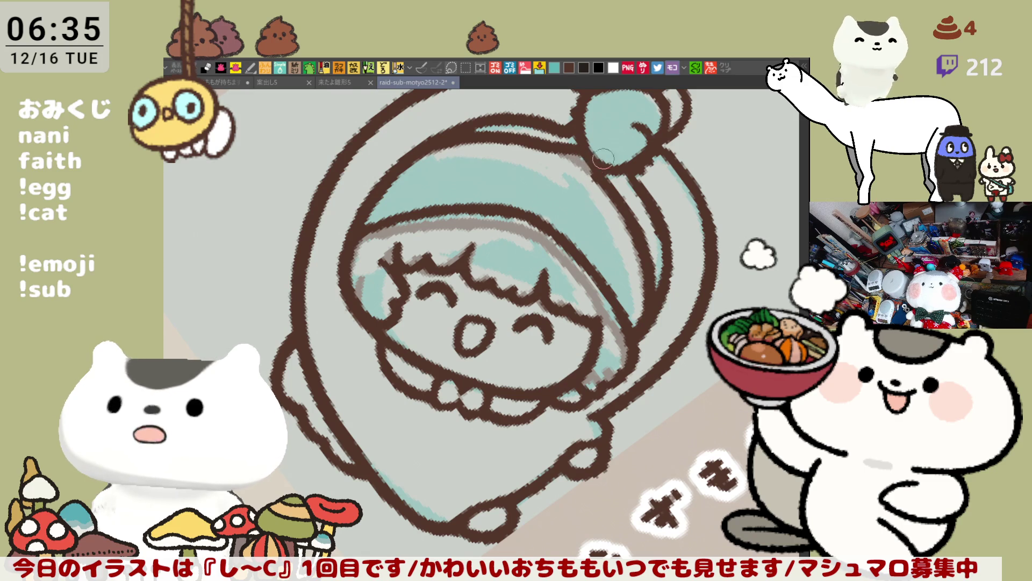
key("asciicircum")
key("asciicircum")
key("asciicircum")
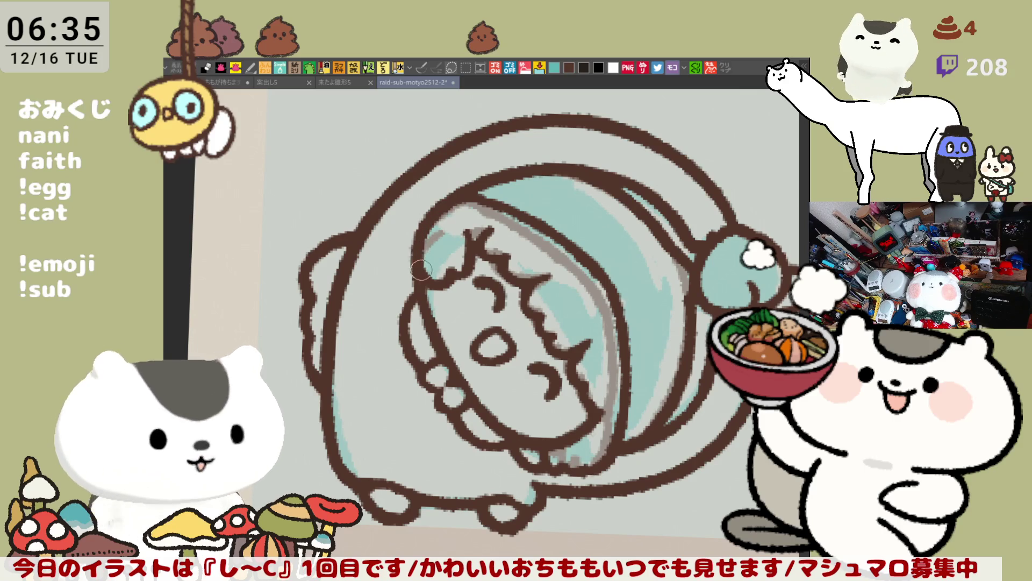
key("minus")
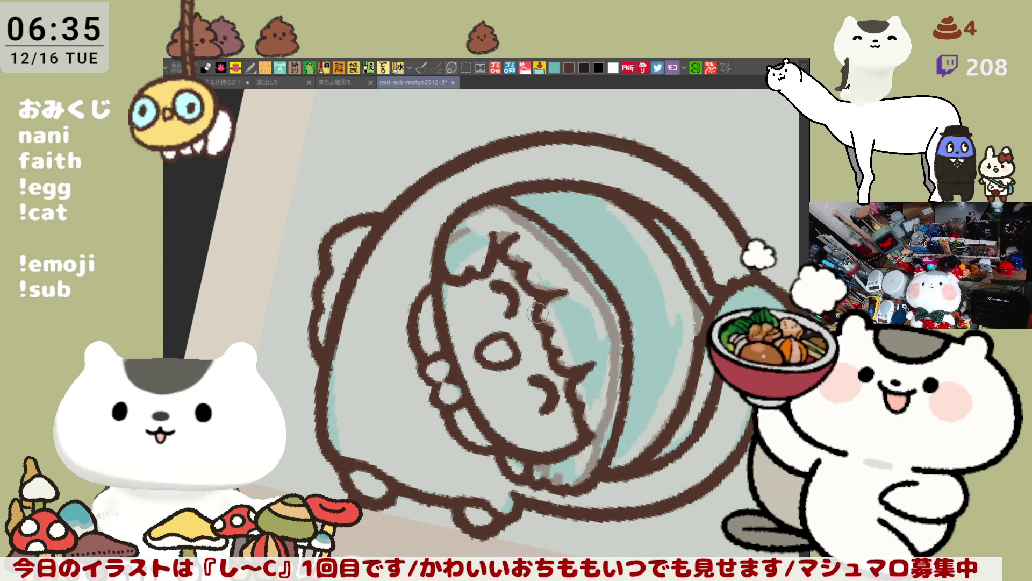
scroll(520, 400, "down", 3)
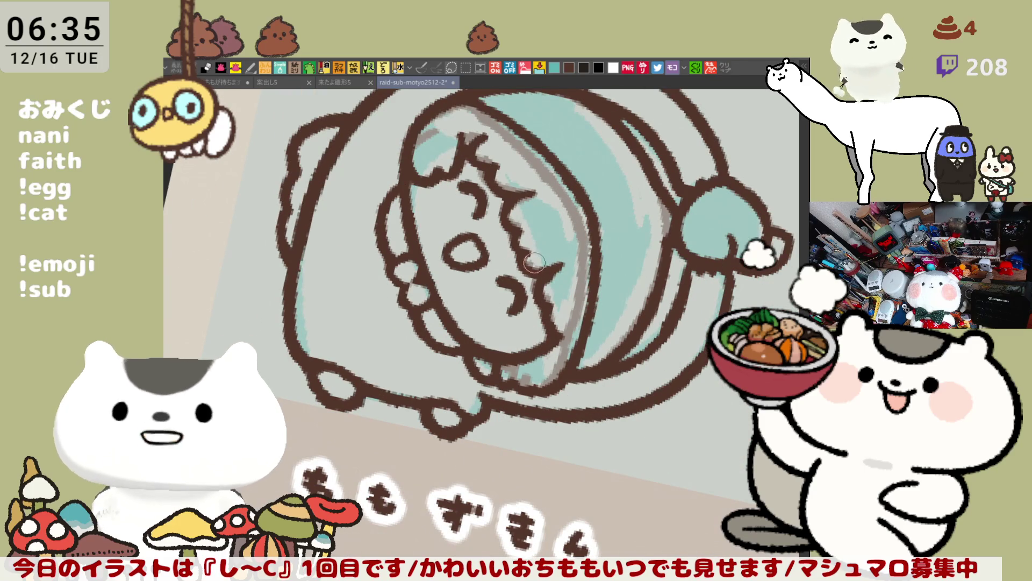
mouse_move(568, 263)
left_mouse_down()
mouse_move(548, 277)
mouse_move(379, 304)
left_mouse_up()
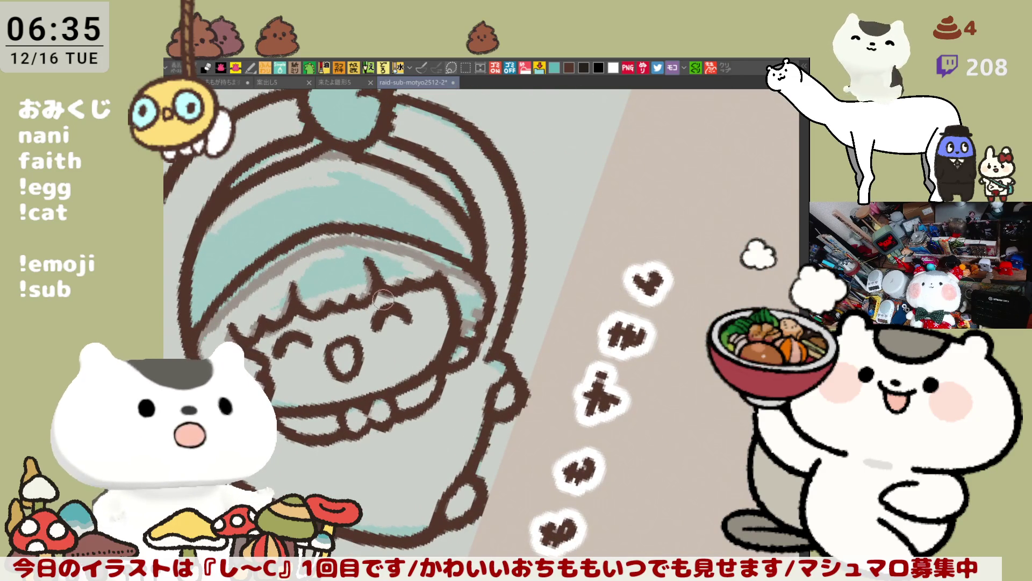
Add a hair strand to the bangs, rotating the view and returning it upright.
mouse_move(519, 195)
left_mouse_down()
mouse_move(337, 257)
mouse_move(444, 253)
left_mouse_up()
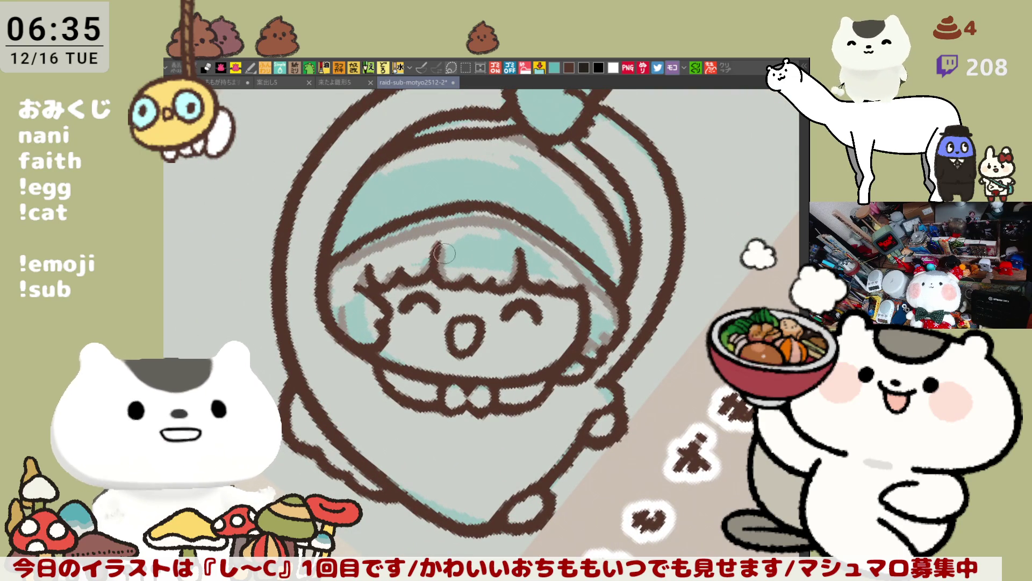
left_click_drag(442, 236, 440, 269)
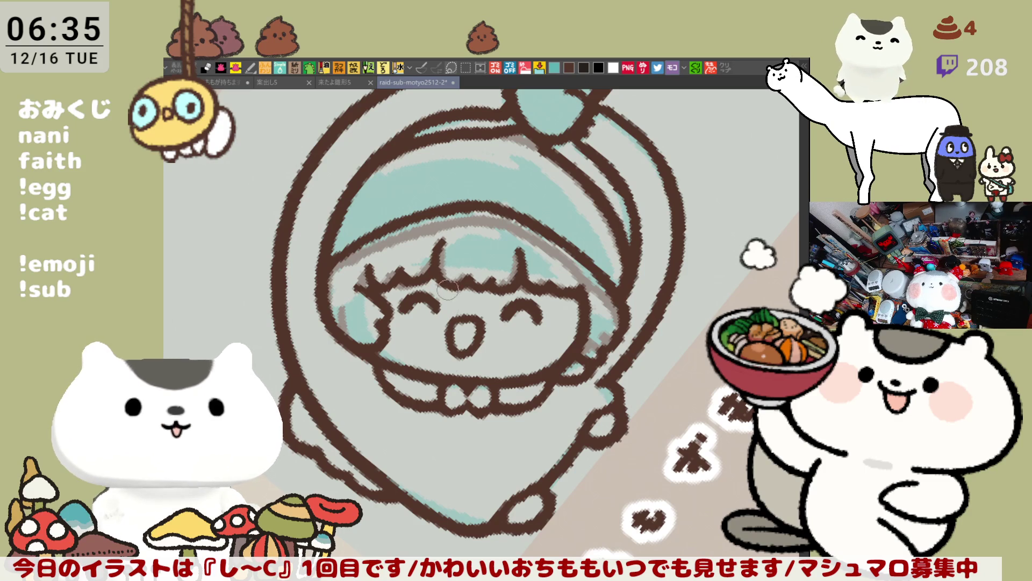
left_click_drag(449, 286, 731, 256)
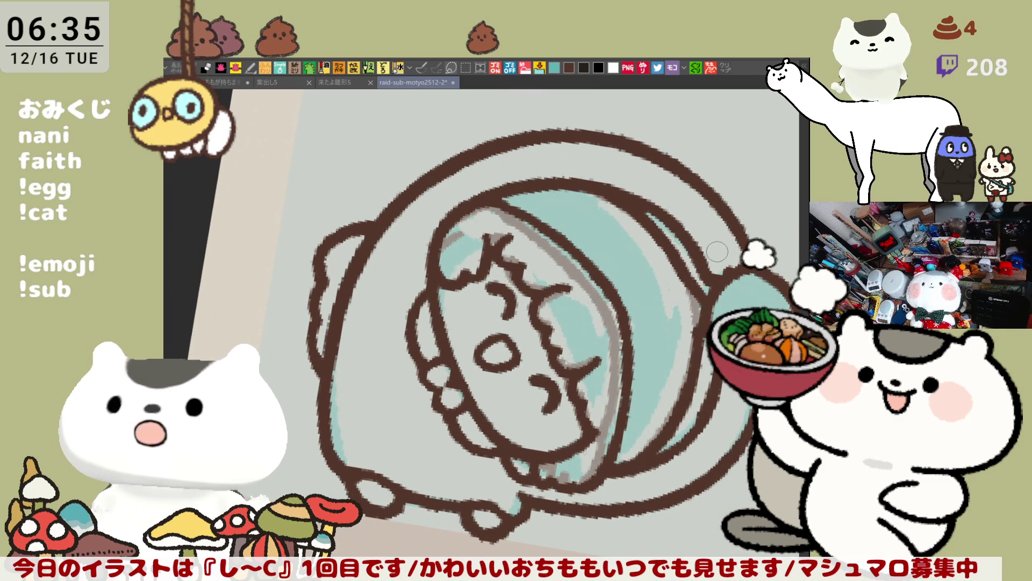
mouse_move(719, 251)
left_mouse_down()
mouse_move(471, 234)
mouse_move(458, 281)
mouse_move(479, 289)
left_mouse_up()
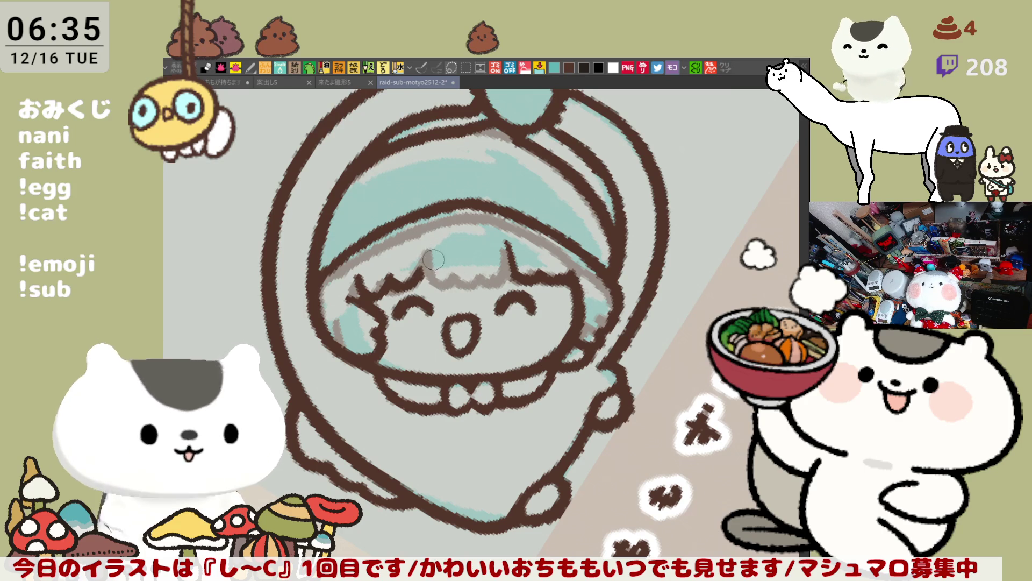
Draw the bangs along the hairline with an upward spike at the right, undoing and restoring the last stroke.
mouse_move(413, 236)
left_mouse_down()
mouse_move(436, 286)
mouse_move(495, 279)
left_mouse_up()
left_click_drag(502, 242, 515, 262)
key("ctrl+z")
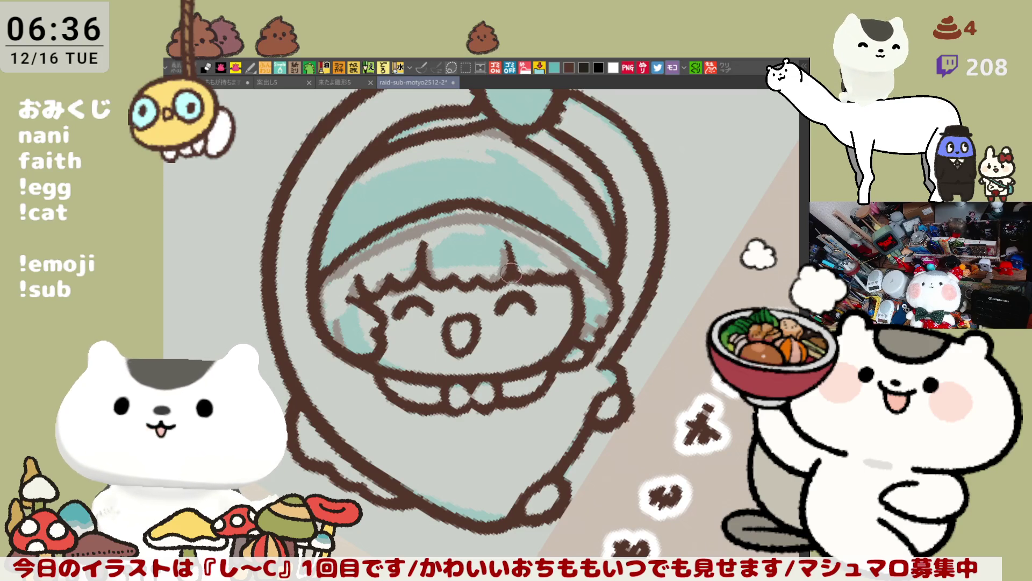
Rotate and enlarge the canvas view to frame the full tile.
left_click_drag(542, 288, 597, 413)
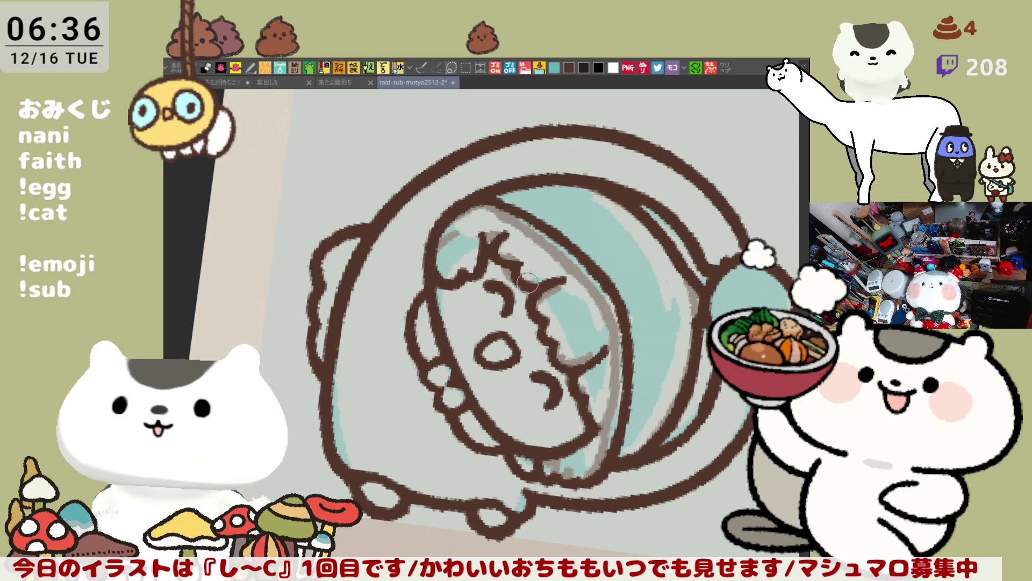
mouse_move(529, 264)
left_mouse_down()
mouse_move(580, 179)
mouse_move(470, 277)
left_mouse_up()
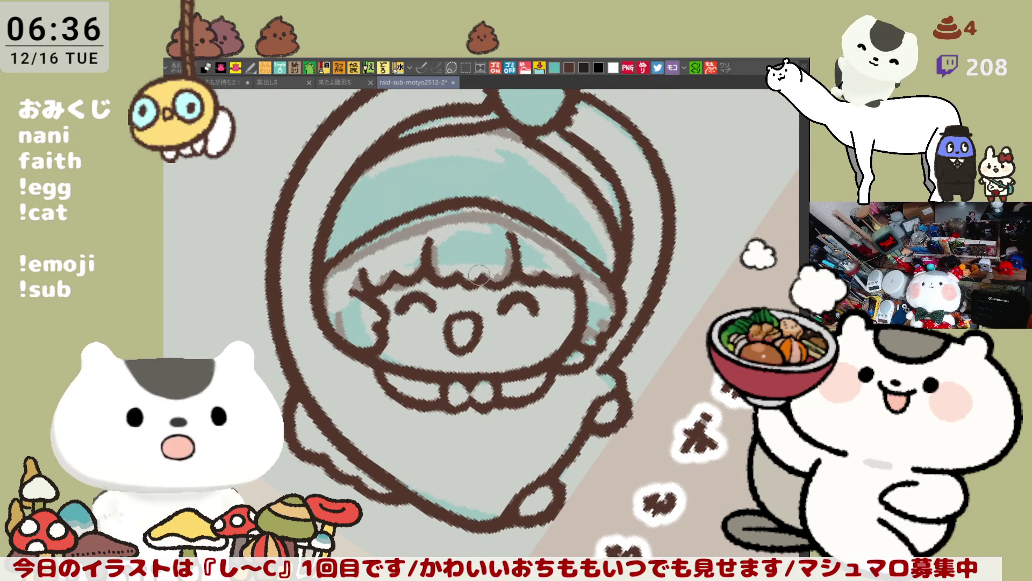
mouse_move(469, 277)
left_mouse_down()
mouse_move(682, 206)
mouse_move(684, 280)
mouse_move(653, 274)
left_mouse_up()
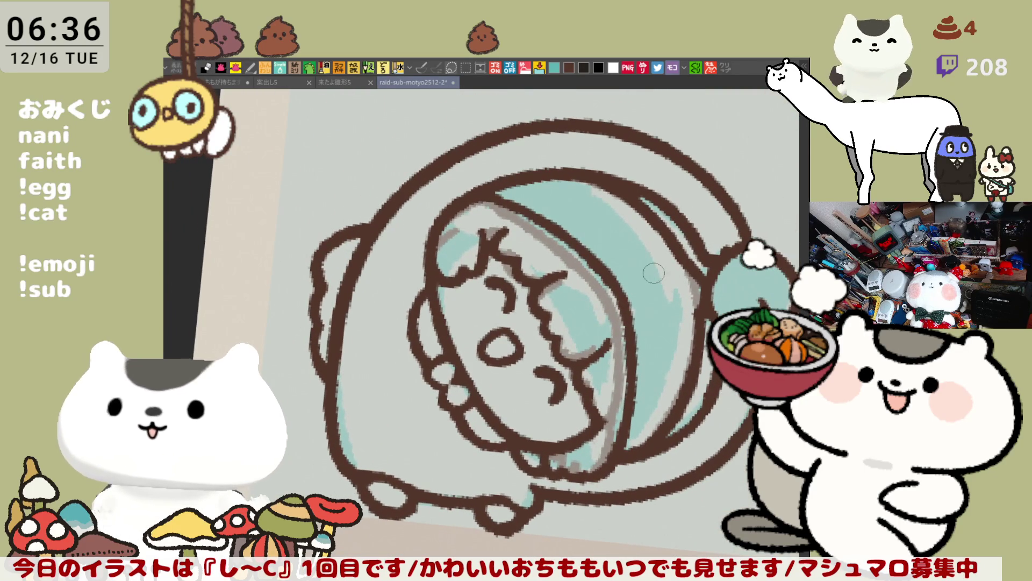
scroll(653, 273, "down", 5)
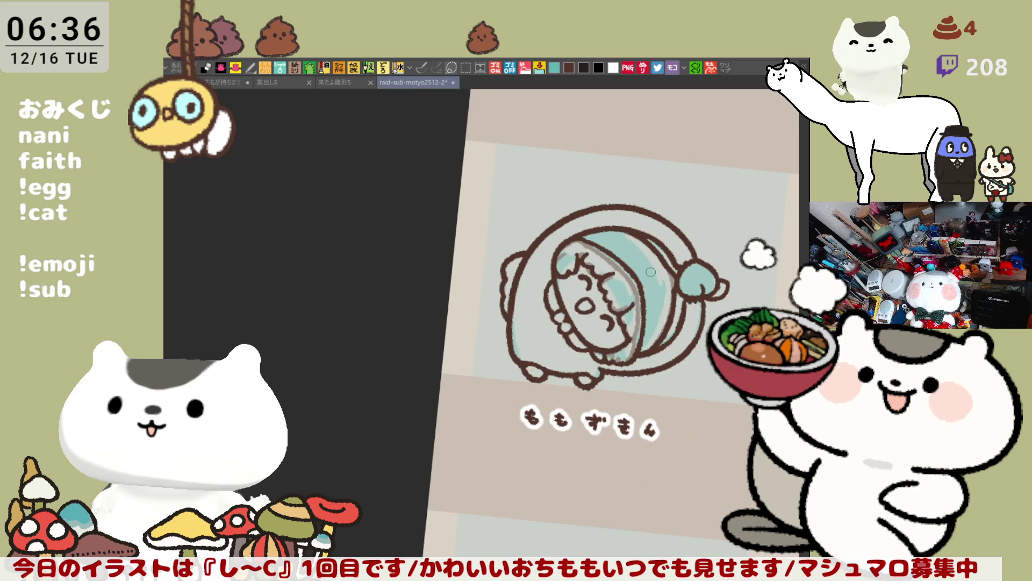
scroll(650, 272, "up", 1)
scroll(651, 272, "up", 1)
scroll(652, 272, "up", 1)
scroll(651, 272, "up", 2)
scroll(651, 271, "down", 1)
scroll(652, 273, "down", 1)
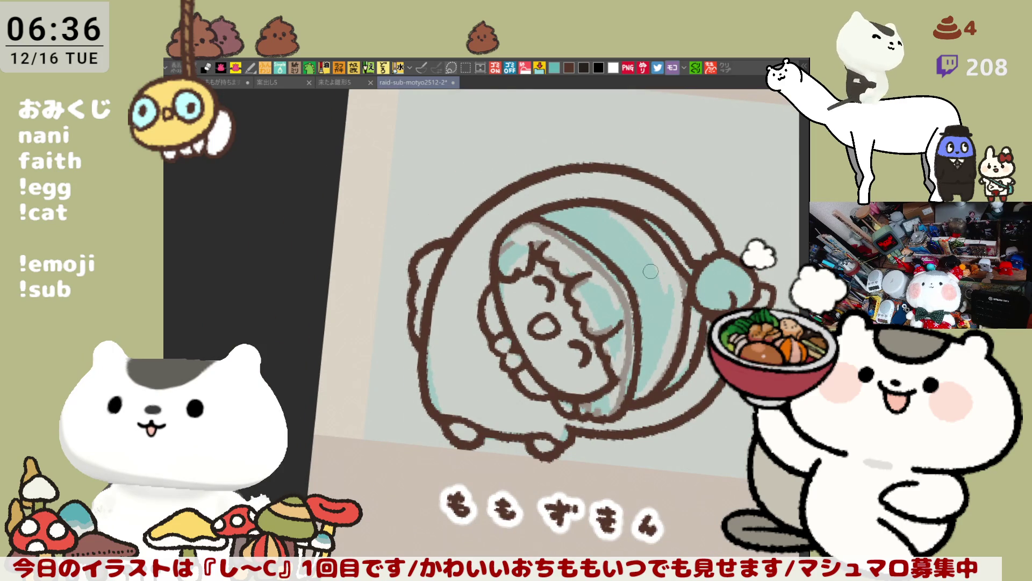
scroll(651, 272, "up", 1)
scroll(641, 267, "up", 1)
scroll(525, 409, "down", 2)
scroll(484, 379, "down", 2)
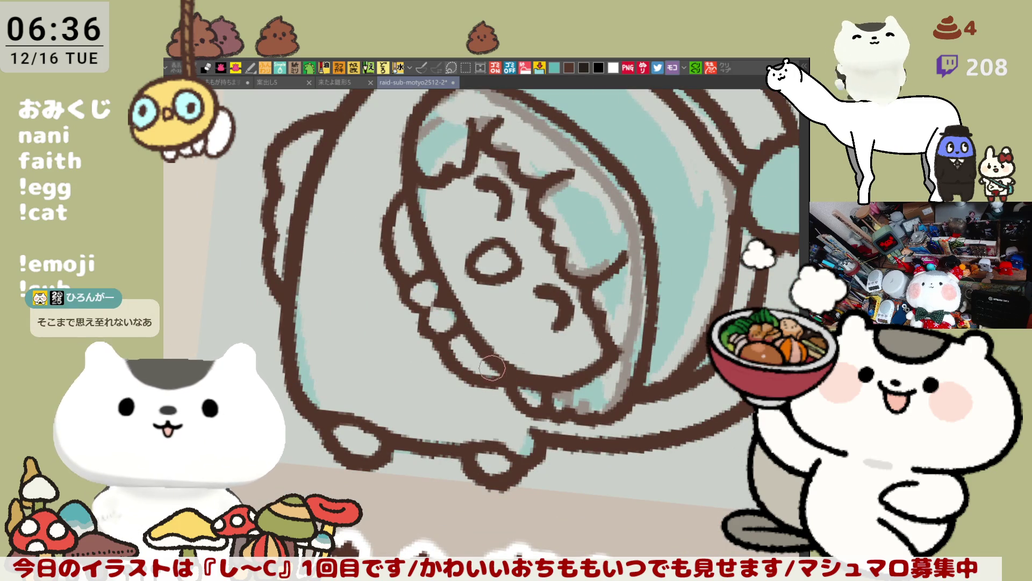
key("^")
scroll(556, 261, "up", 2)
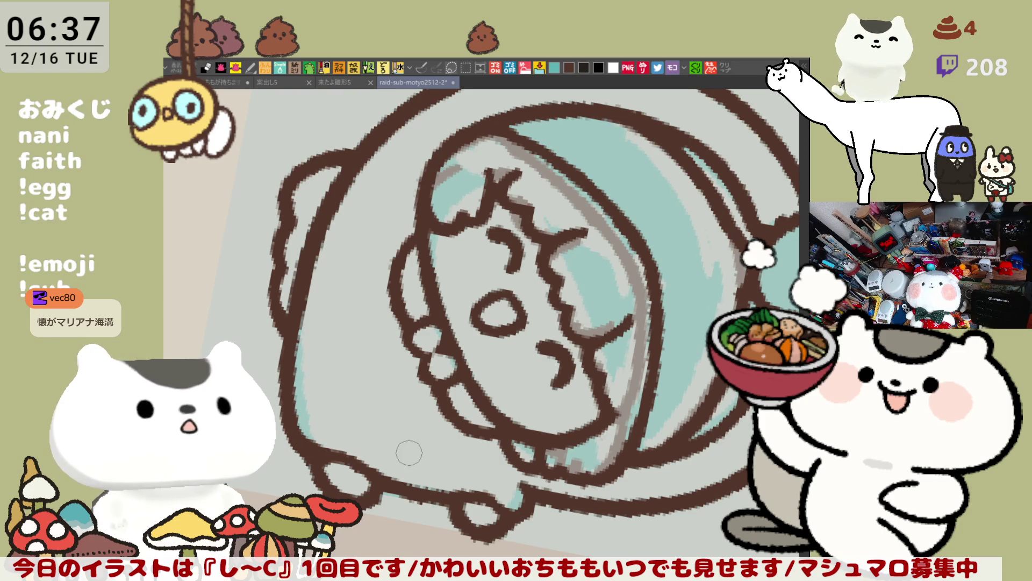
left_click_drag(418, 459, 363, 409)
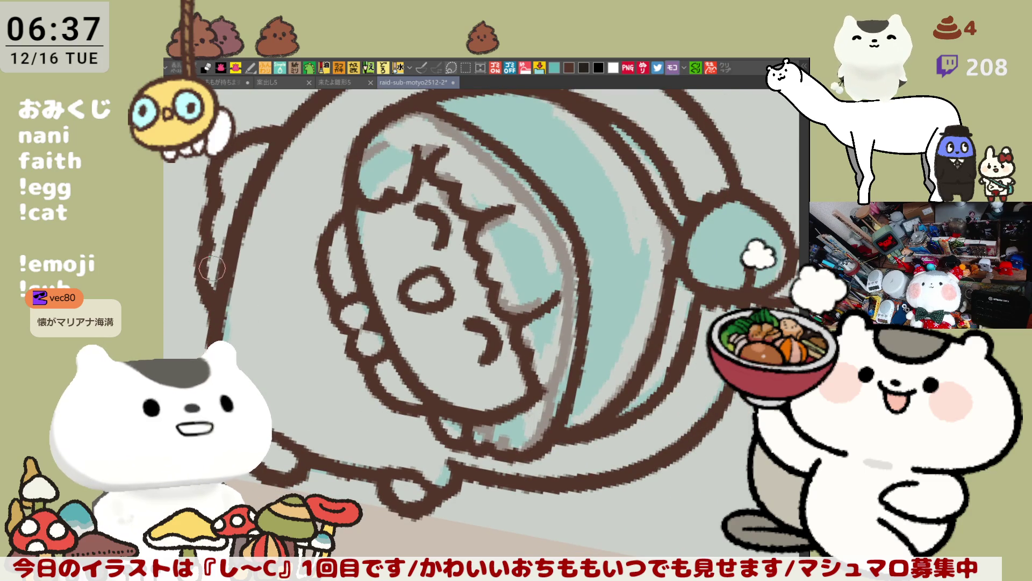
left_click_drag(199, 272, 234, 304)
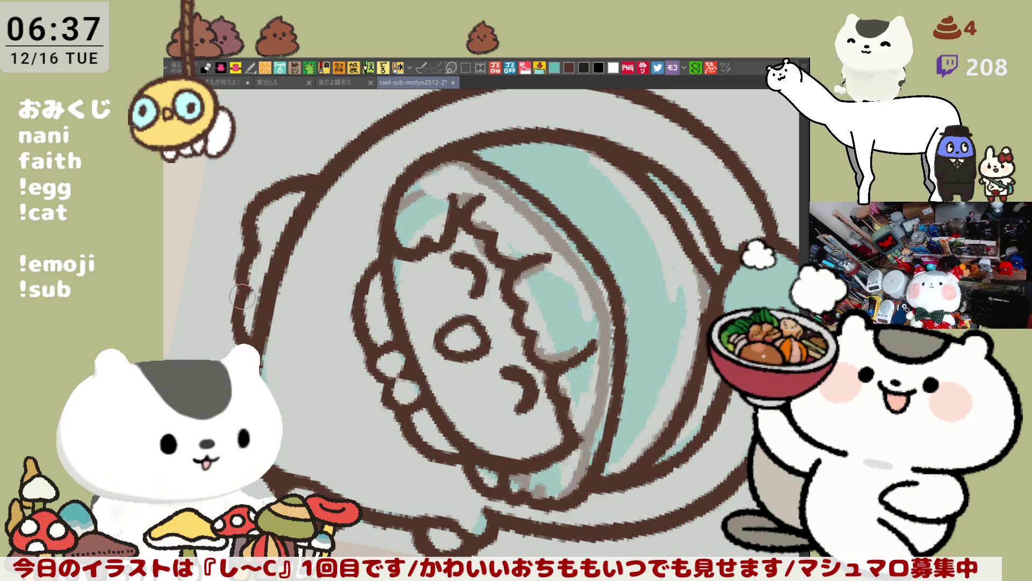
mouse_move(236, 315)
left_mouse_down()
mouse_move(367, 310)
mouse_move(428, 292)
left_mouse_up()
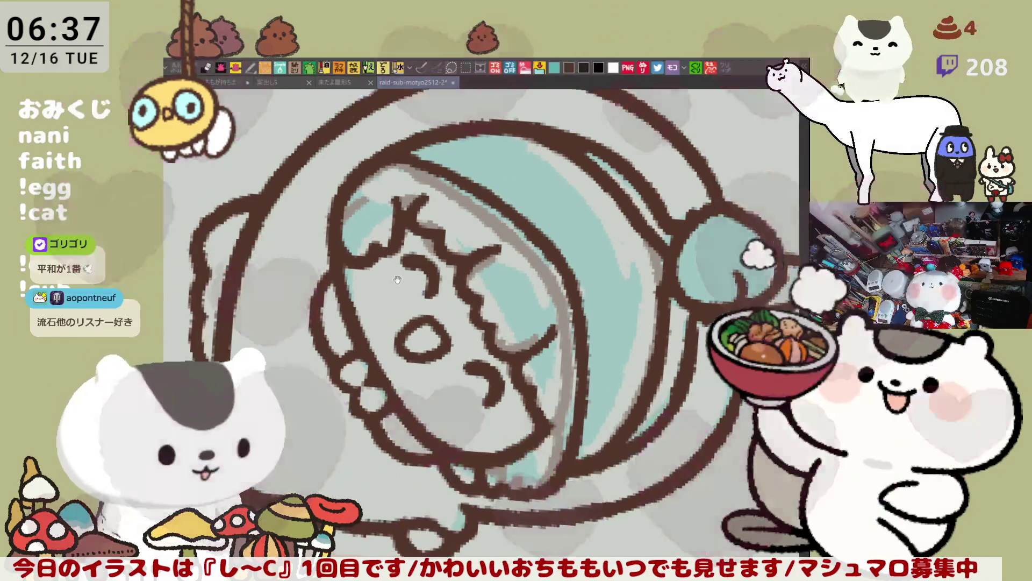
left_click_drag(428, 292, 457, 289)
scroll(457, 288, "down", 3)
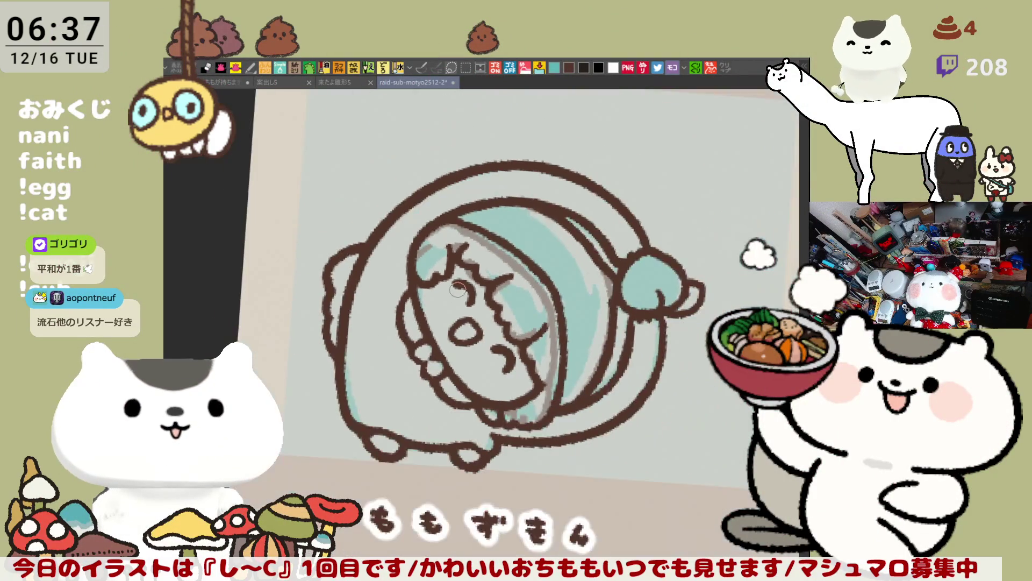
scroll(458, 288, "up", 2)
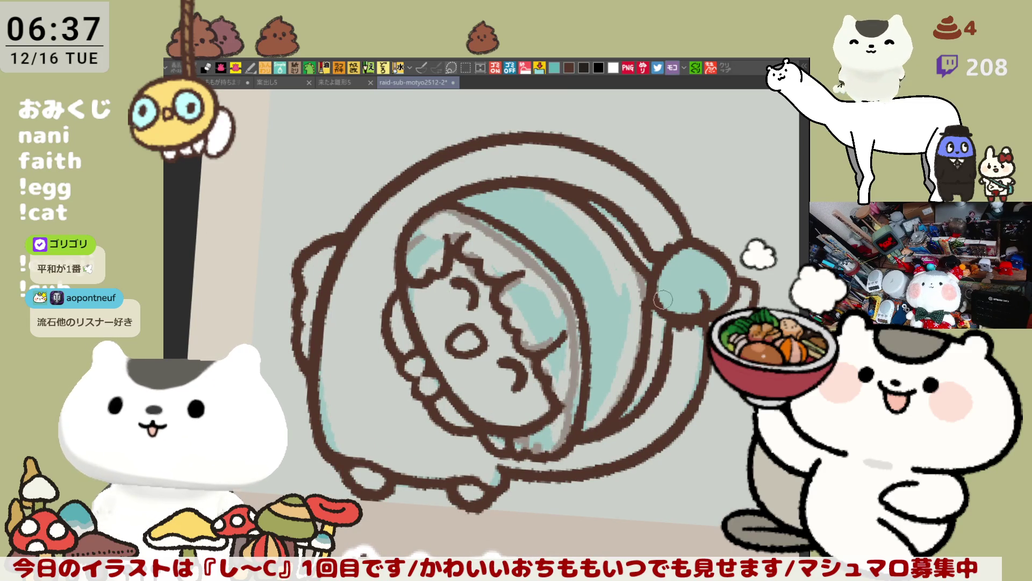
left_click_drag(666, 221, 672, 234)
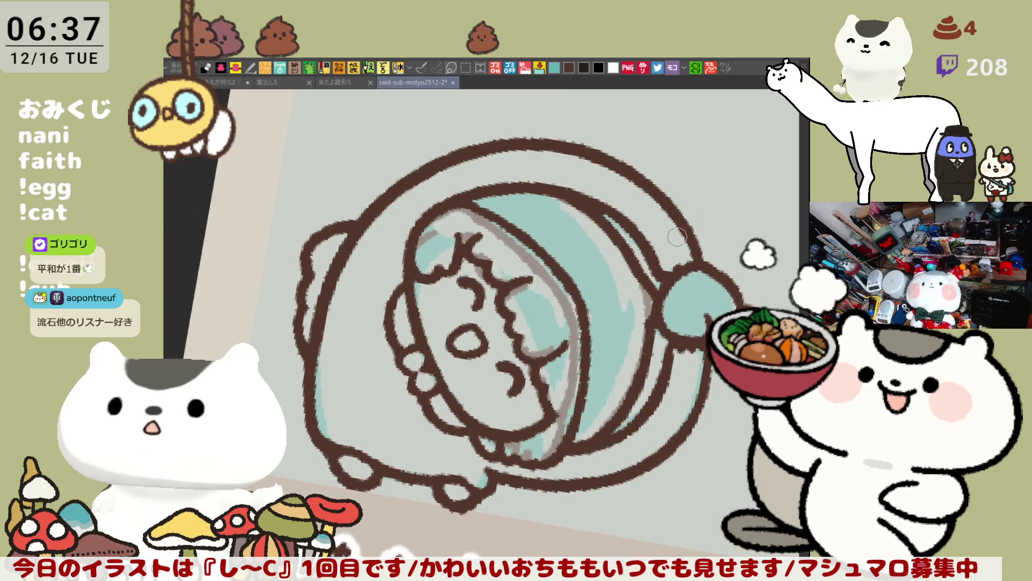
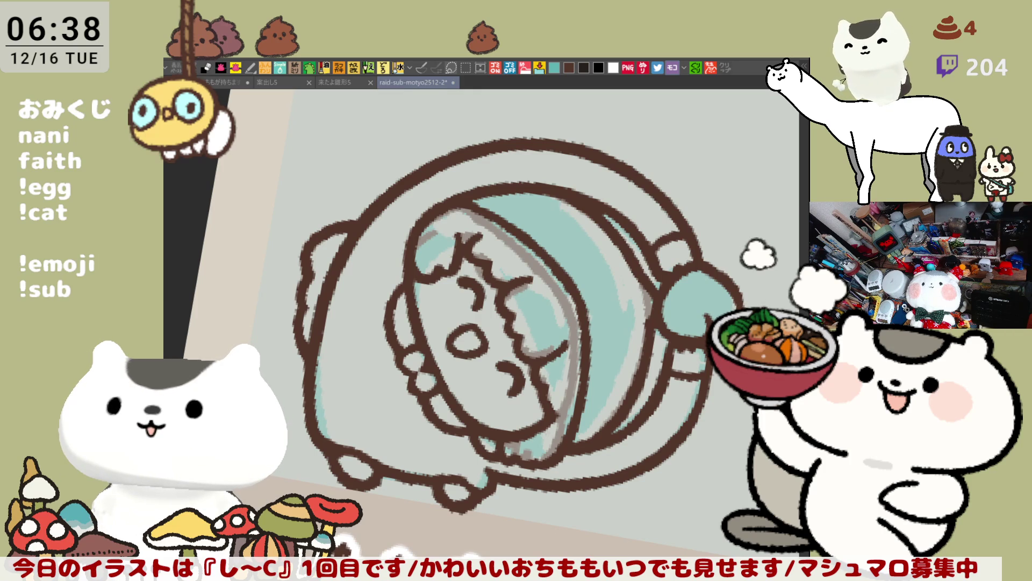
Thicken the brown line along the lower edge of the teal character's collar.
key("-")
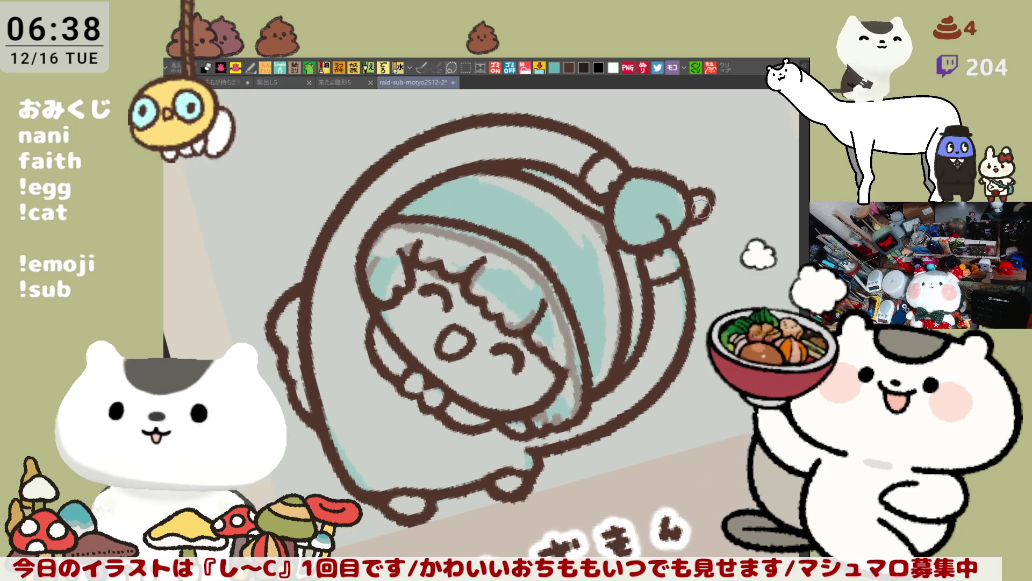
left_click_drag(729, 267, 699, 234)
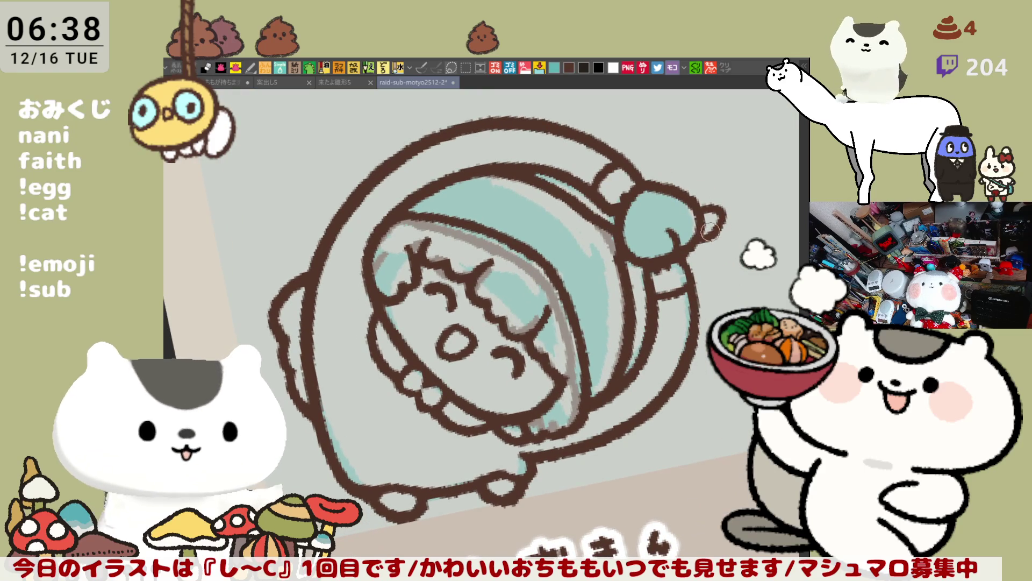
left_click_drag(726, 202, 667, 318)
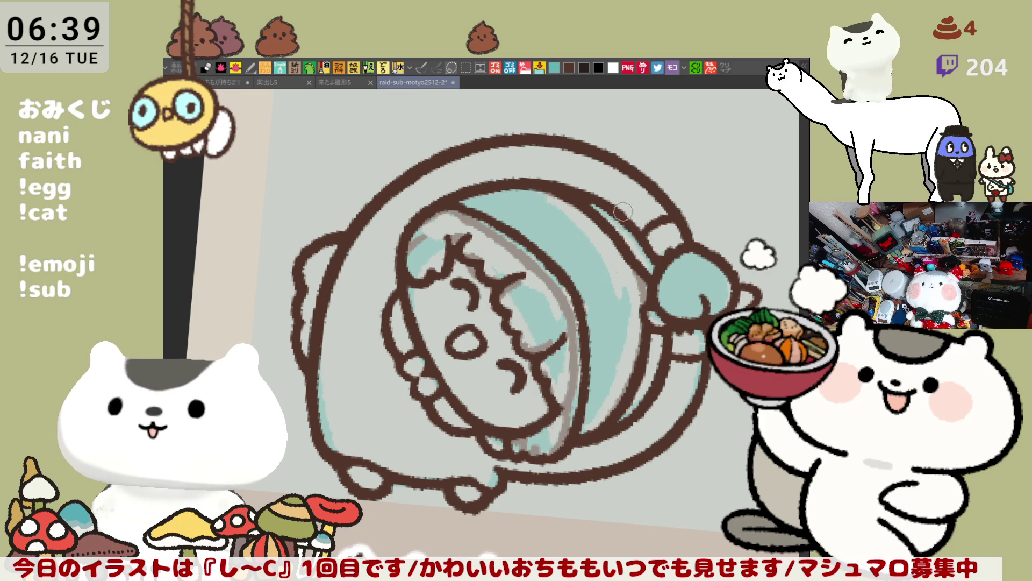
mouse_move(643, 236)
left_mouse_down()
mouse_move(607, 347)
mouse_move(572, 359)
left_mouse_up()
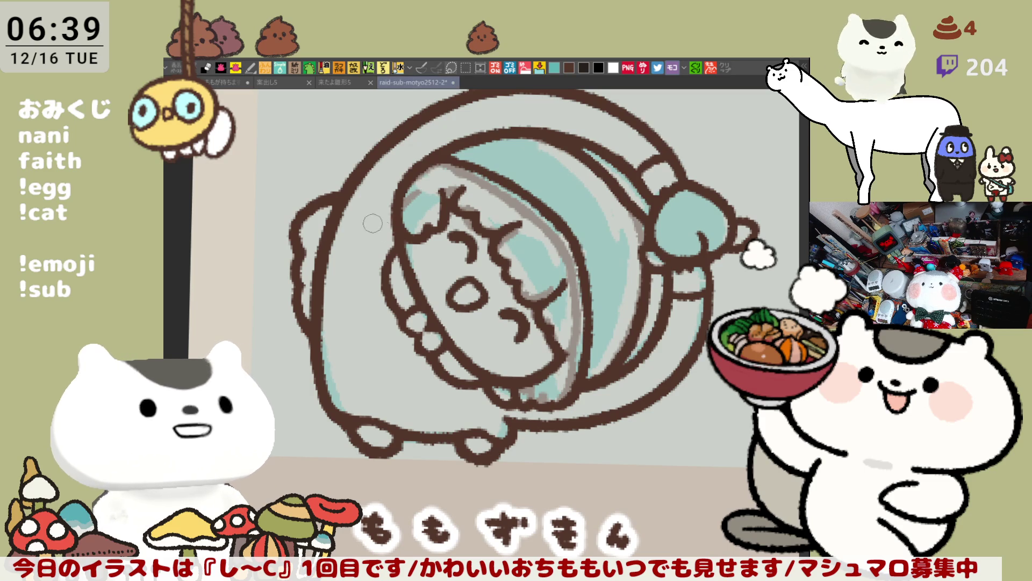
mouse_move(387, 212)
left_mouse_down()
mouse_move(536, 159)
mouse_move(242, 420)
left_mouse_up()
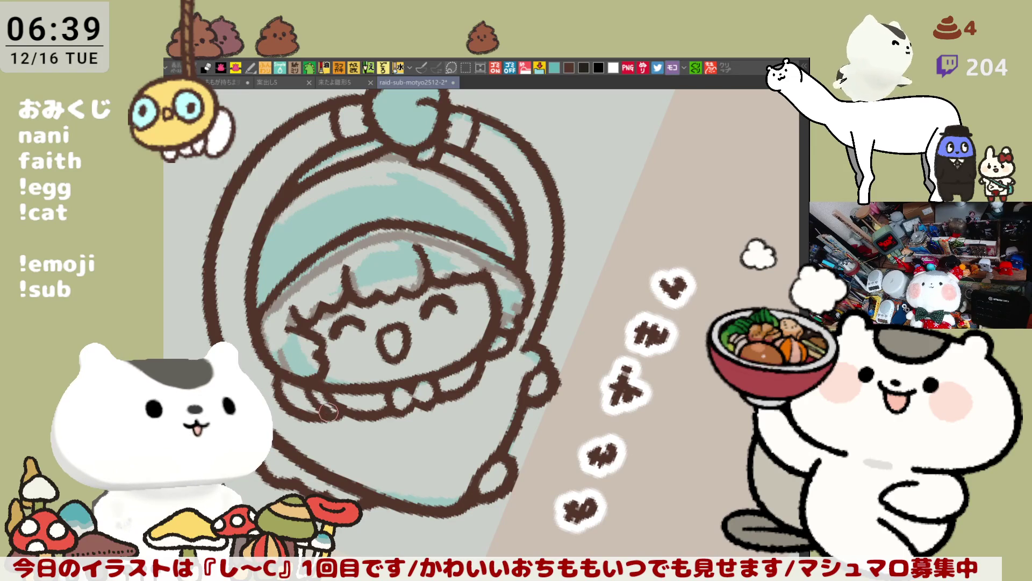
mouse_move(291, 375)
left_mouse_down()
mouse_move(328, 413)
mouse_move(318, 411)
left_mouse_up()
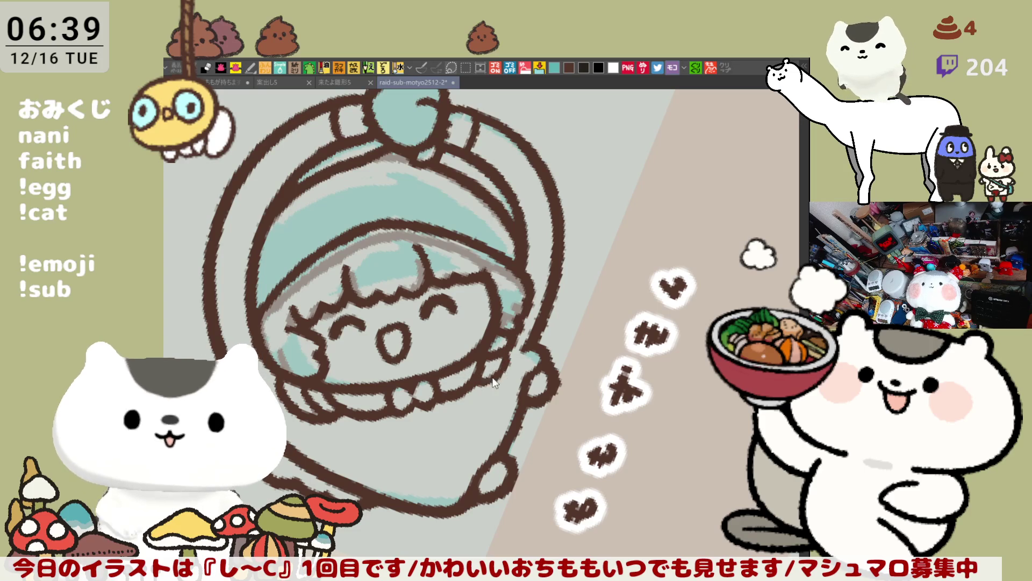
Mirror the view to check balance, add a short brown stroke to the left collar, and reset the view.
key("h")
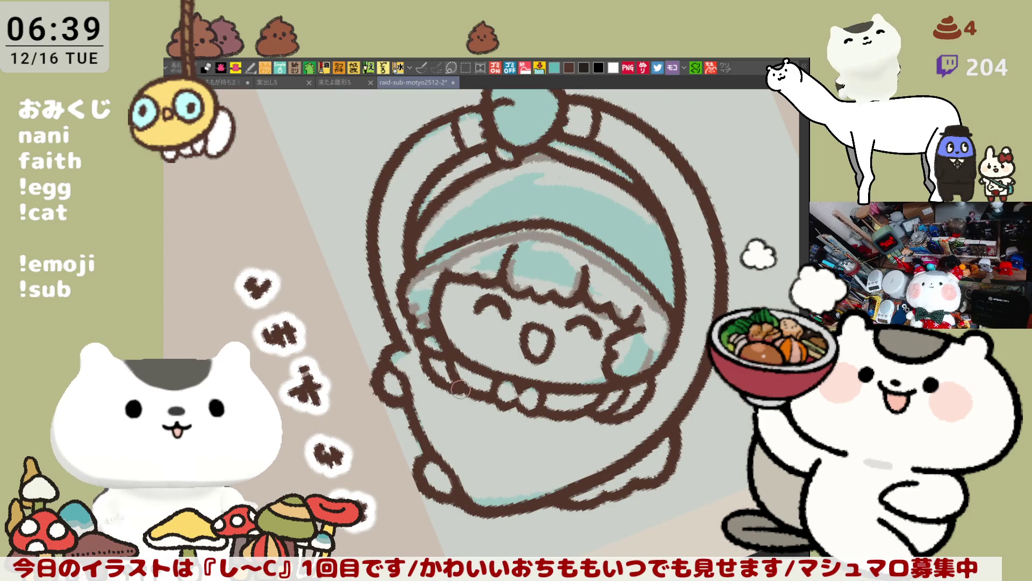
left_click_drag(436, 362, 444, 387)
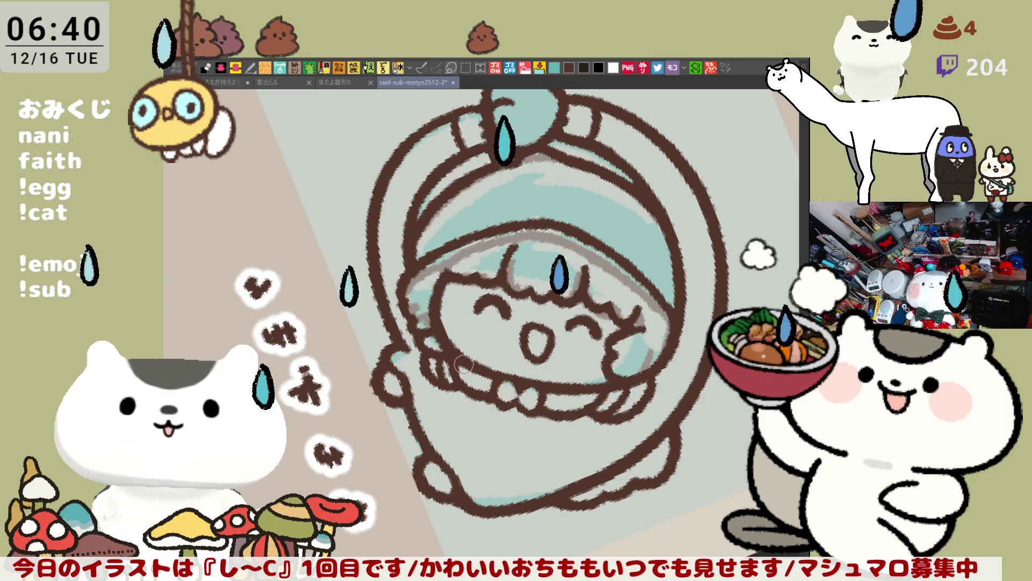
left_click_drag(462, 367, 411, 320)
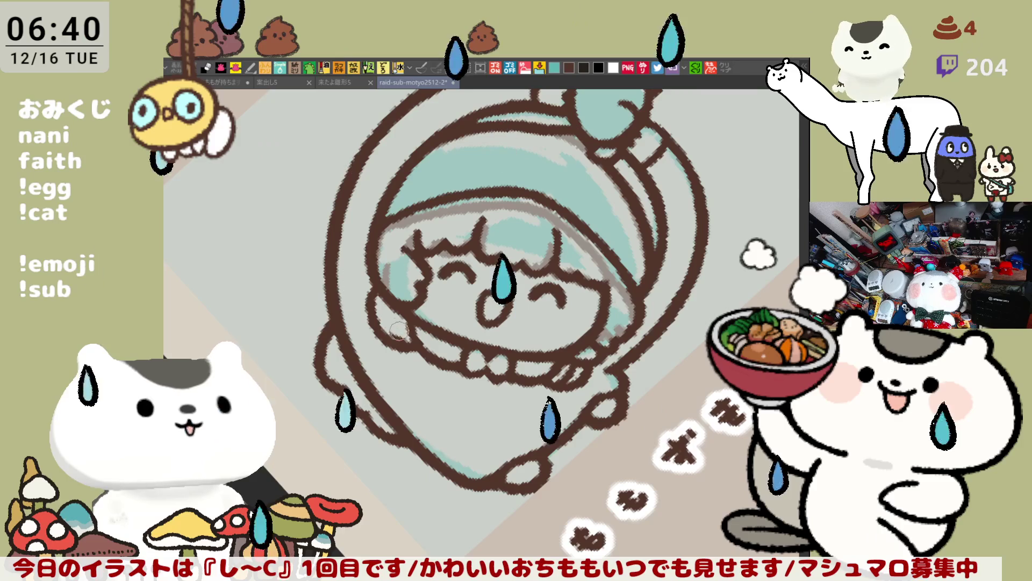
key("ctrl+0")
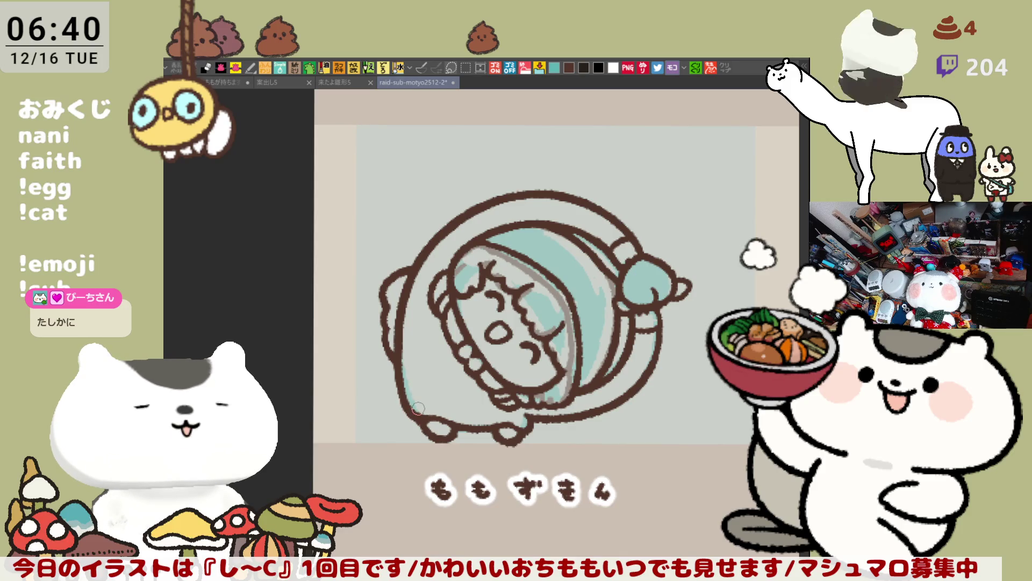
scroll(418, 409, "down", 2)
scroll(418, 409, "down", 1)
scroll(418, 410, "up", 2)
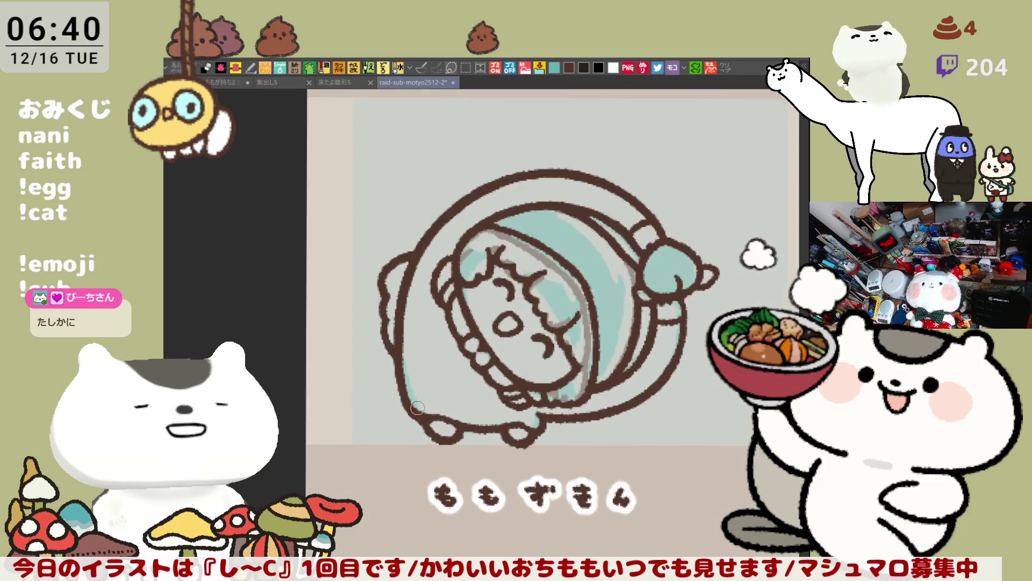
scroll(418, 409, "up", 2)
scroll(419, 409, "up", 2)
scroll(420, 405, "up", 1)
scroll(422, 398, "up", 1)
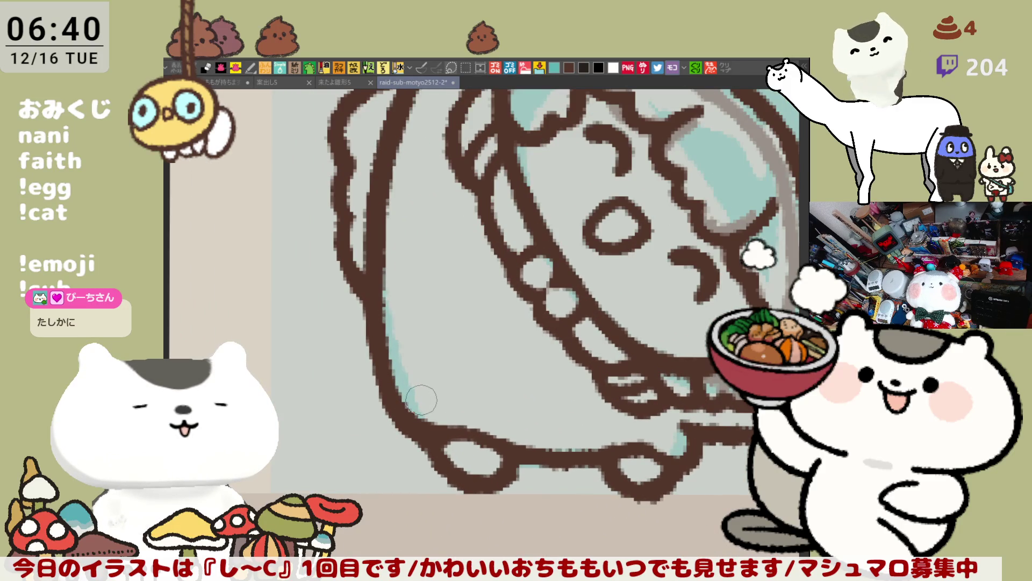
scroll(421, 398, "down", 2)
Fill the hooded character's teal hood and face area with flat pink.
key("asciicircum")
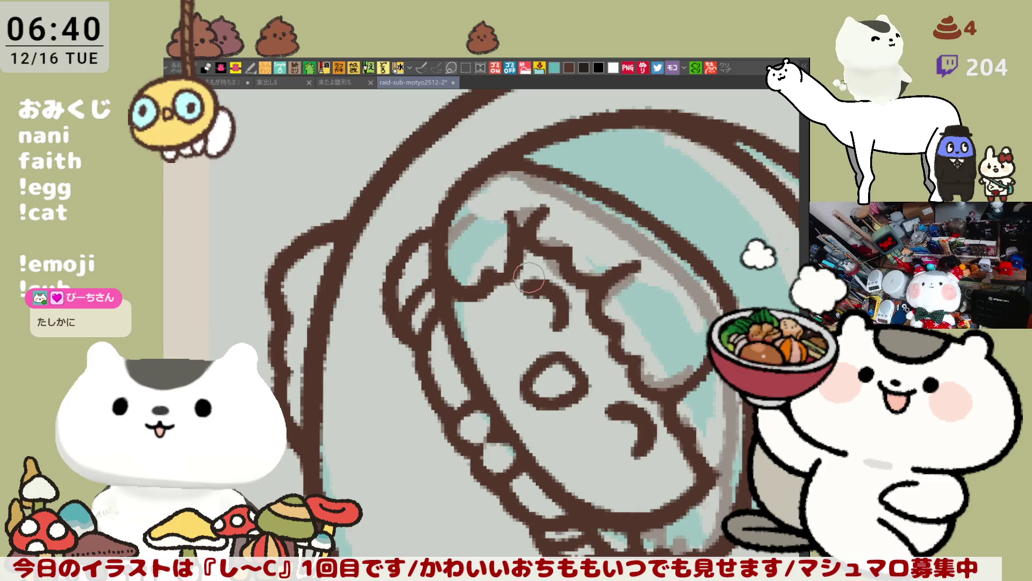
scroll(529, 278, "up", 1)
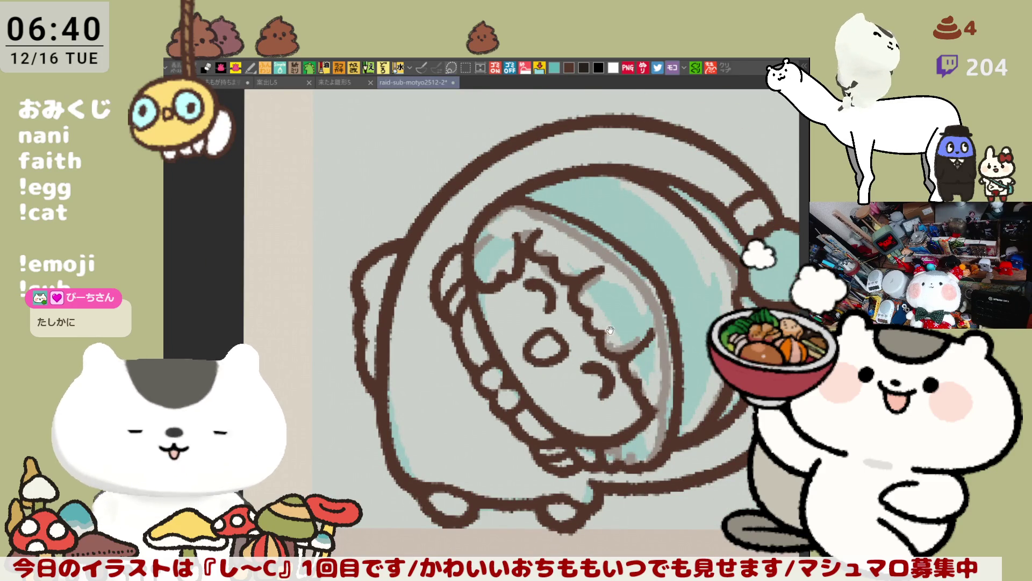
left_click_drag(593, 372, 576, 273)
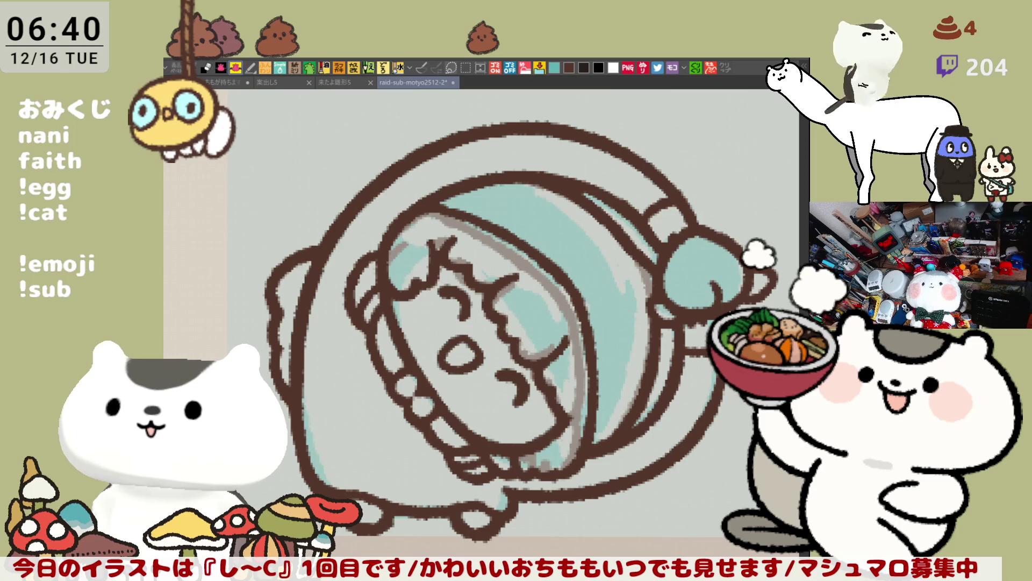
mouse_move(487, 380)
left_mouse_down()
mouse_move(446, 370)
mouse_move(459, 388)
left_mouse_up()
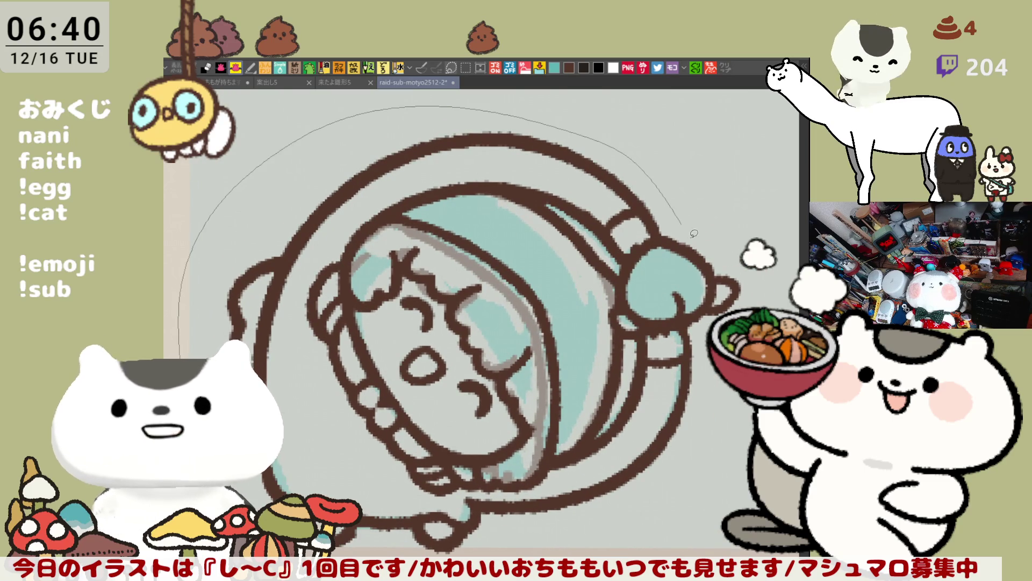
left_click_drag(450, 302, 484, 339)
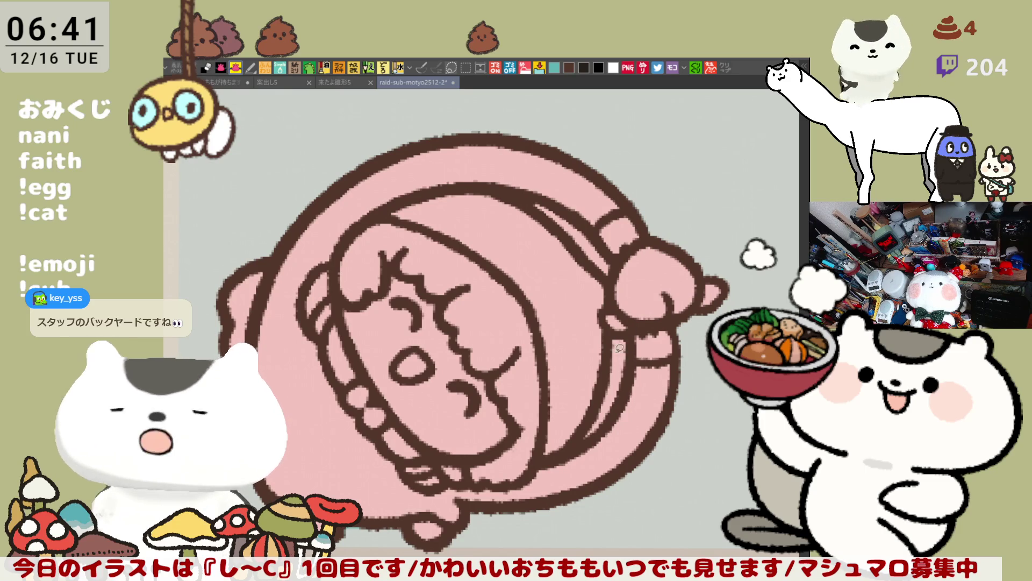
Paint over the leftover teal on the hood and fill the hair with brown.
left_click_drag(628, 352, 601, 427)
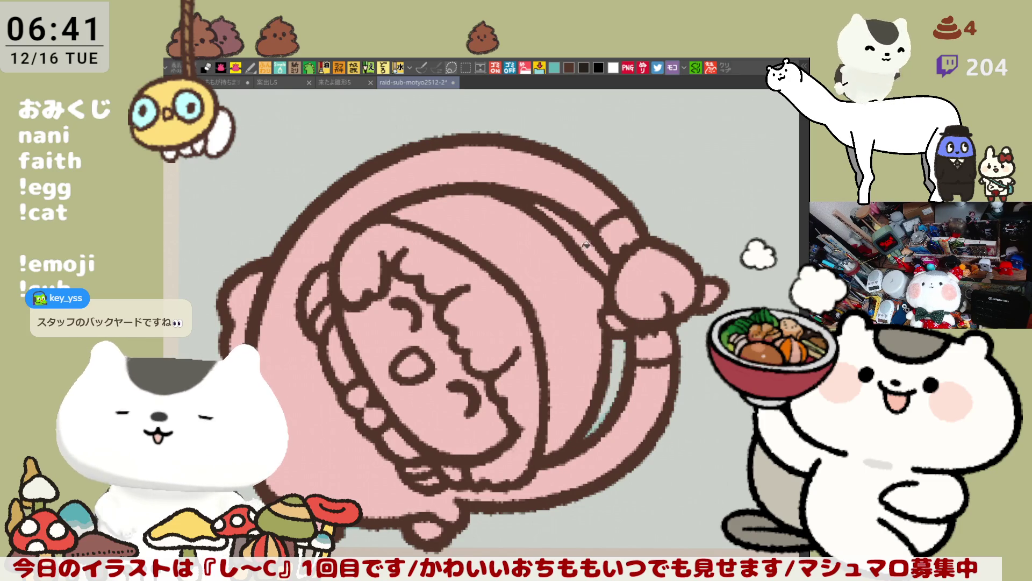
left_click_drag(544, 272, 603, 249)
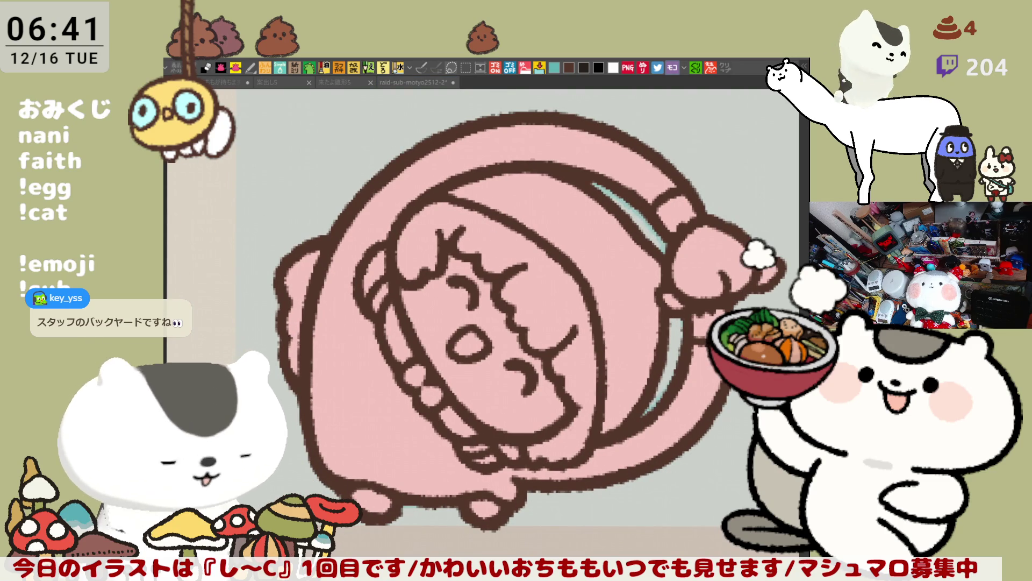
left_click(504, 239)
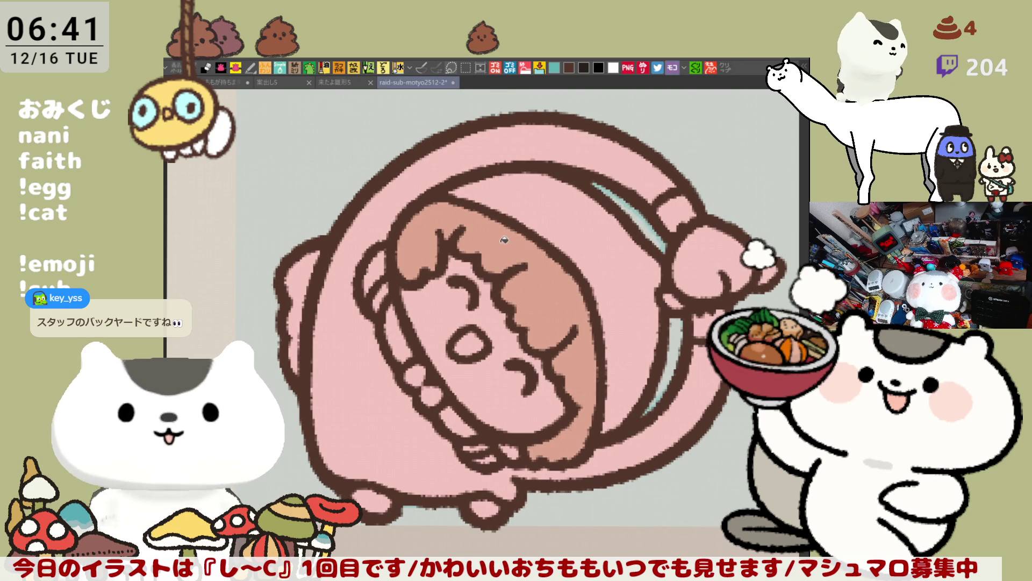
Fill the small area beside the hair and the collar detail with green, then show the character upright.
left_click(373, 271)
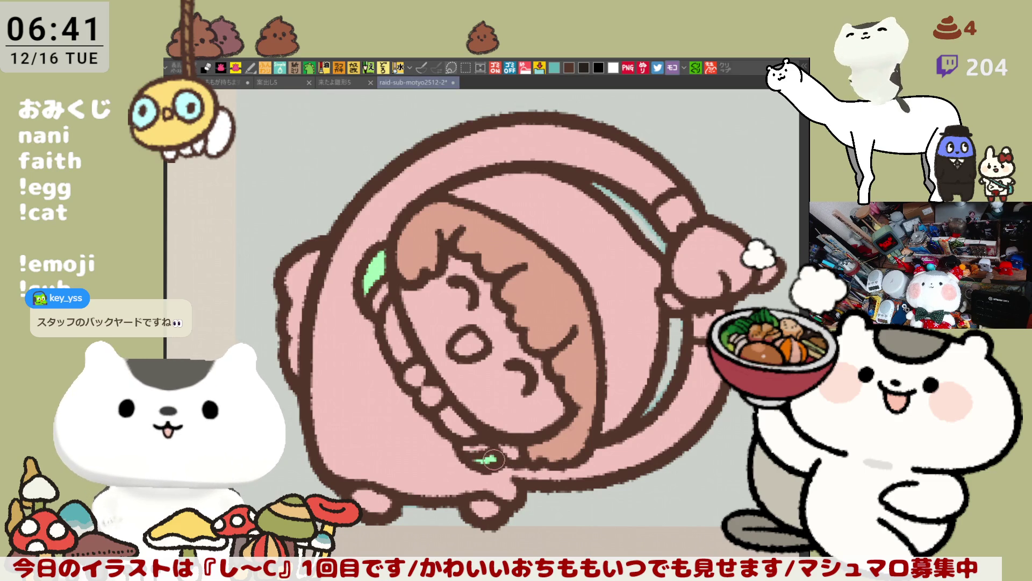
left_click(485, 459)
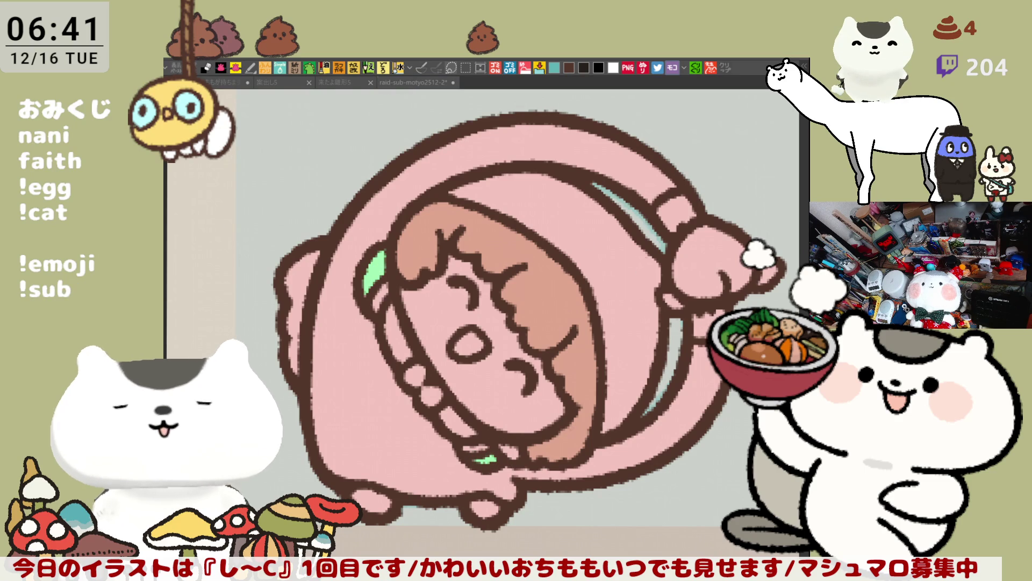
key("minus")
key("minus")
key("minus")
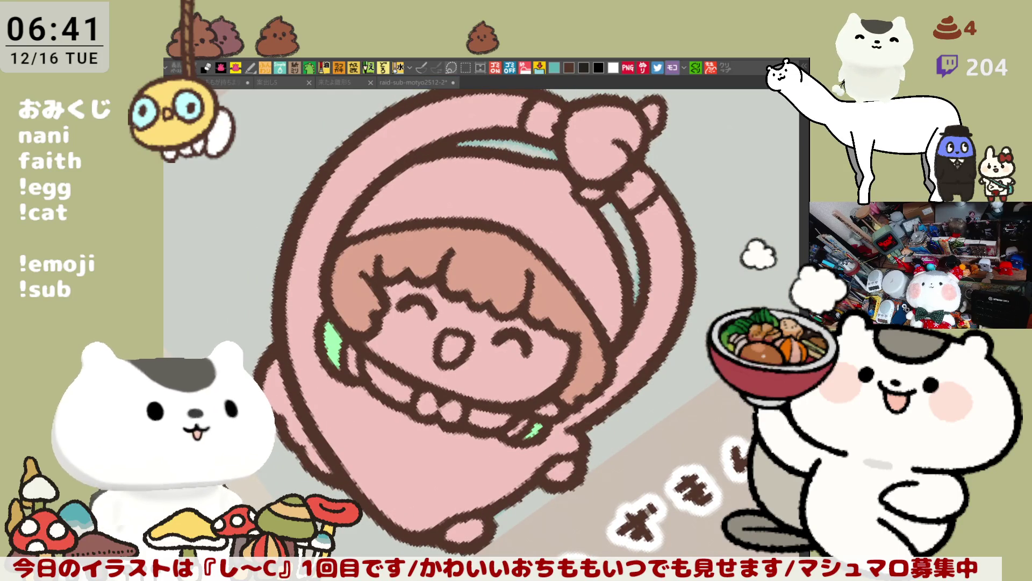
Fill the face with light skin pink and add blush to both cheeks.
left_click(416, 336)
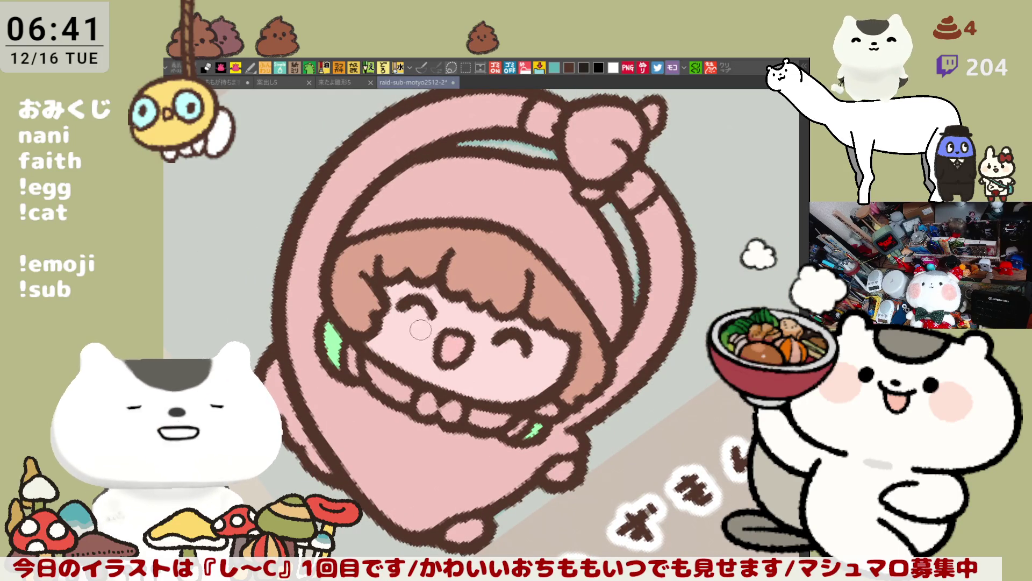
left_click_drag(387, 300, 397, 320)
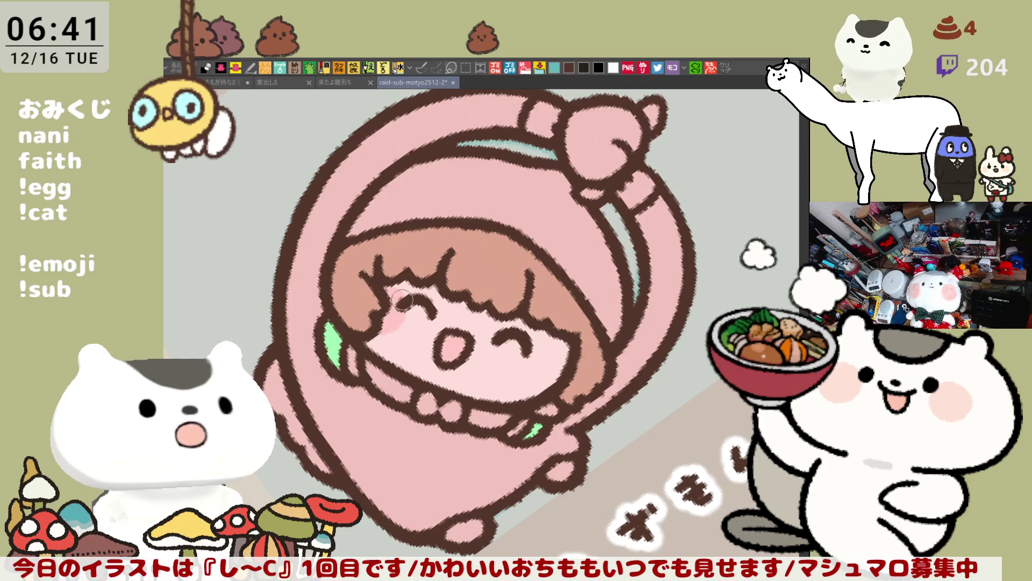
mouse_move(554, 381)
left_mouse_down()
mouse_move(526, 366)
mouse_move(565, 378)
left_mouse_up()
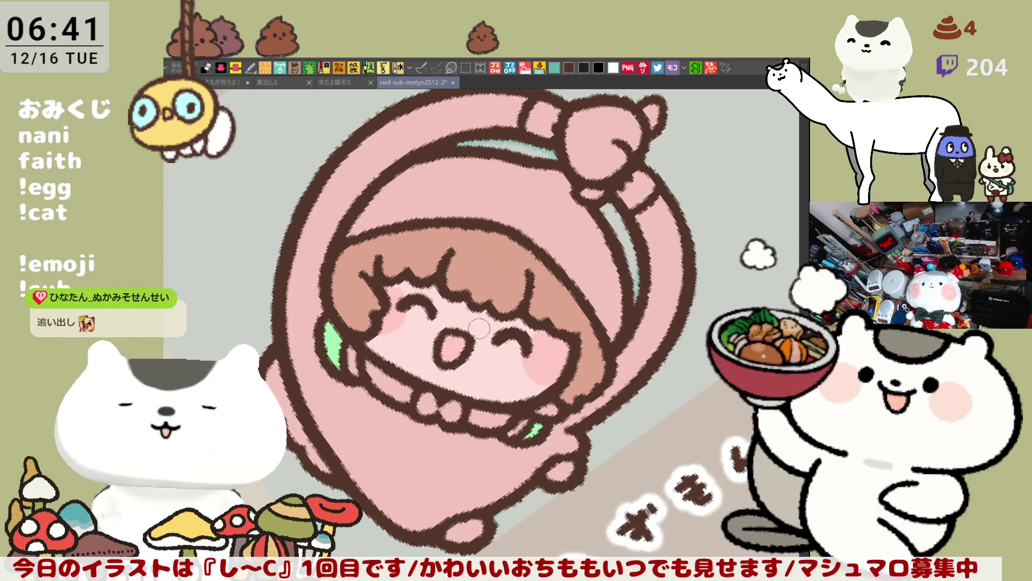
left_click_drag(482, 331, 526, 329)
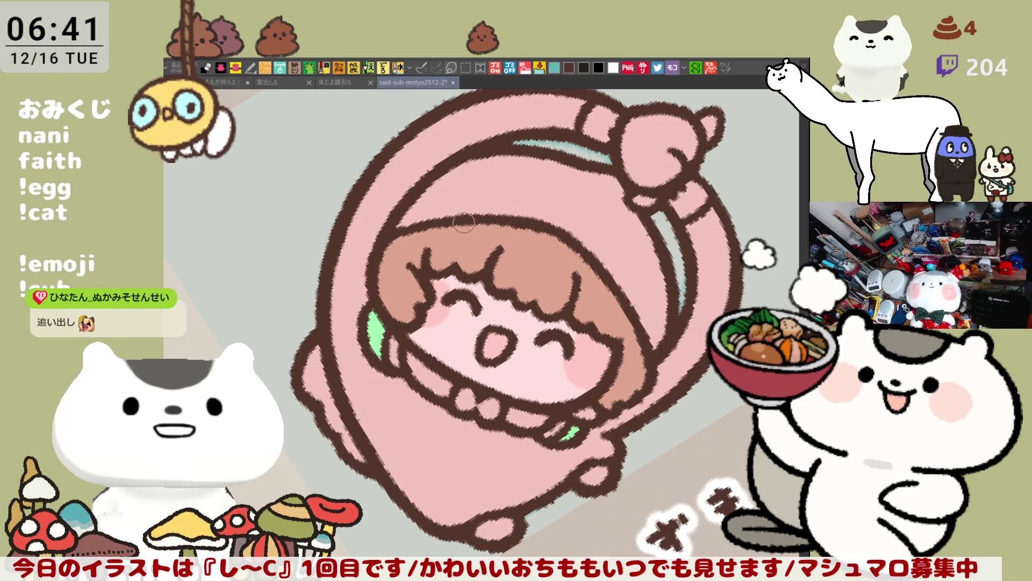
Shade the hair darker brown and add white highlight dabs across the bangs.
left_click_drag(459, 222, 606, 284)
left_click_drag(492, 227, 590, 279)
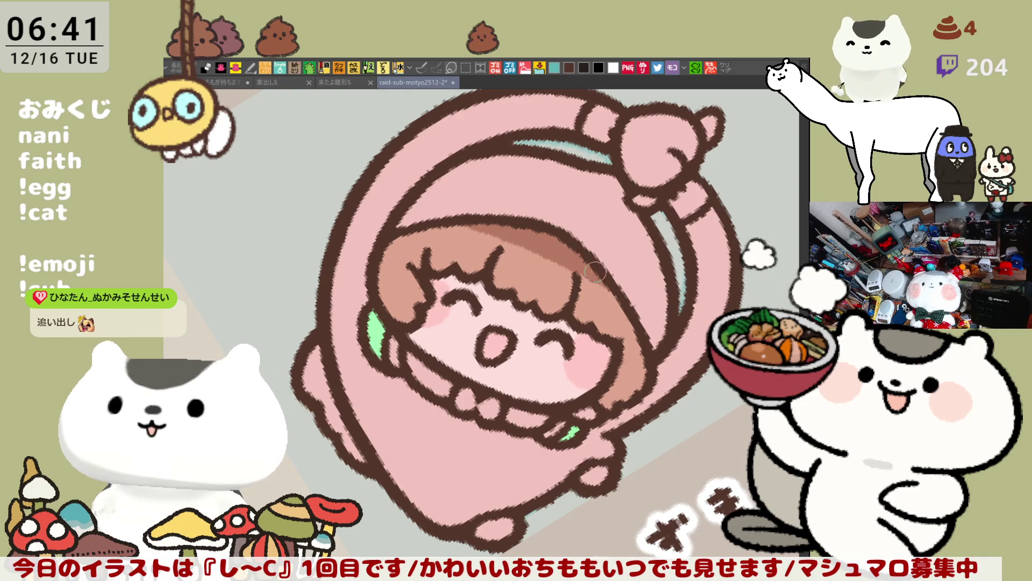
mouse_move(449, 229)
left_mouse_down()
mouse_move(598, 287)
mouse_move(517, 266)
left_mouse_up()
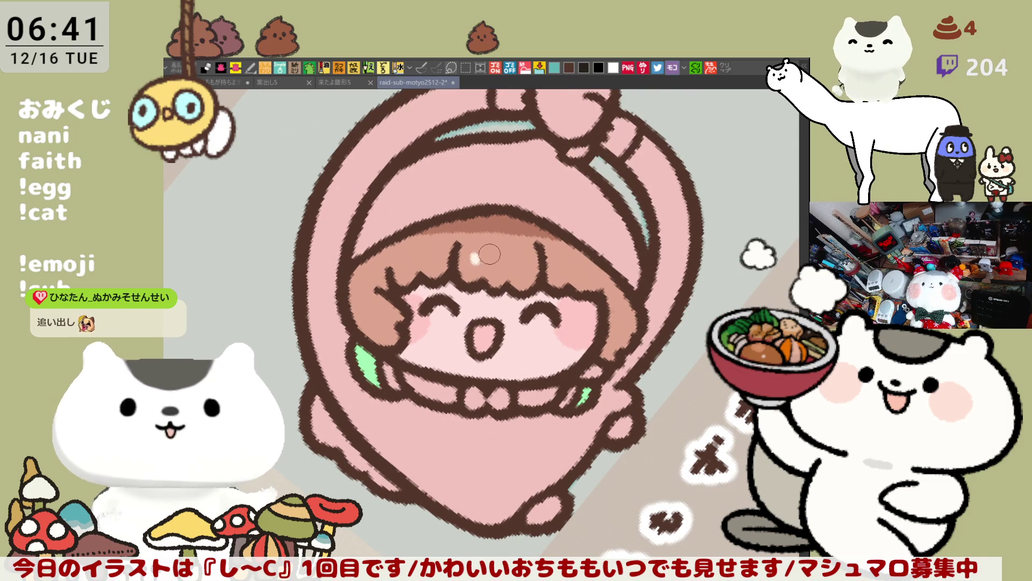
left_click_drag(492, 255, 497, 256)
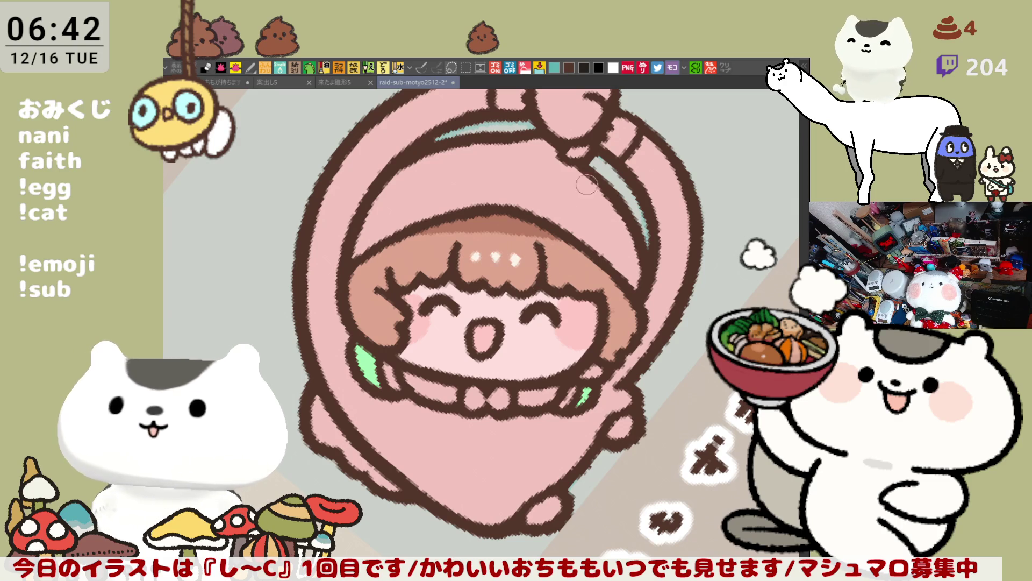
left_click_drag(566, 197, 624, 279)
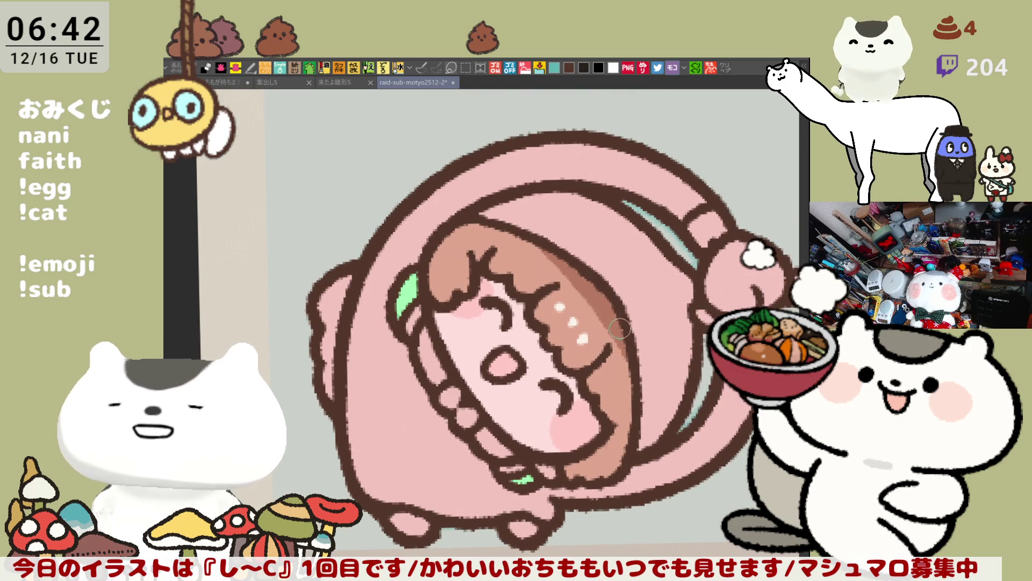
Paint darker brown shading on the hair, including the lower strands.
left_click_drag(428, 267, 524, 284)
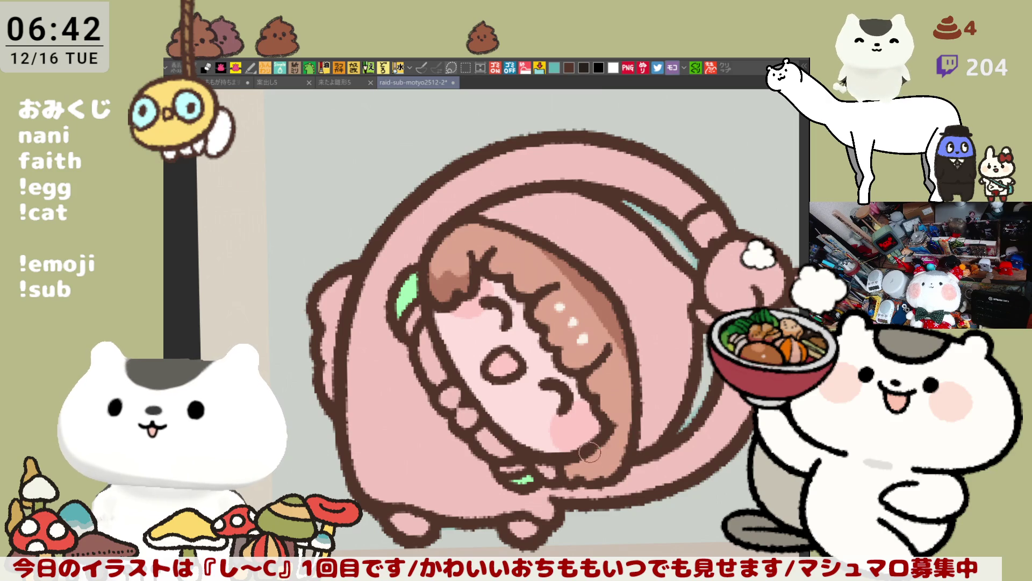
mouse_move(626, 450)
left_mouse_down()
mouse_move(565, 475)
mouse_move(637, 452)
left_mouse_up()
left_click_drag(669, 295, 690, 259)
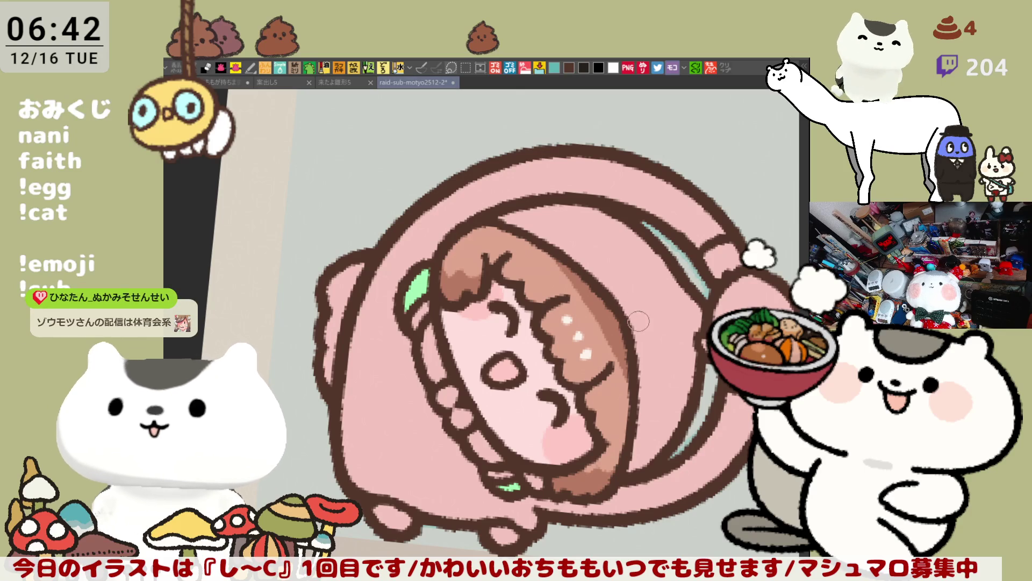
Undo a stray pink stroke, fill the hood above the hair darker pink, and add light pink edge marks.
mouse_move(663, 258)
left_mouse_down()
mouse_move(638, 327)
mouse_move(684, 289)
left_mouse_up()
key("ctrl+z")
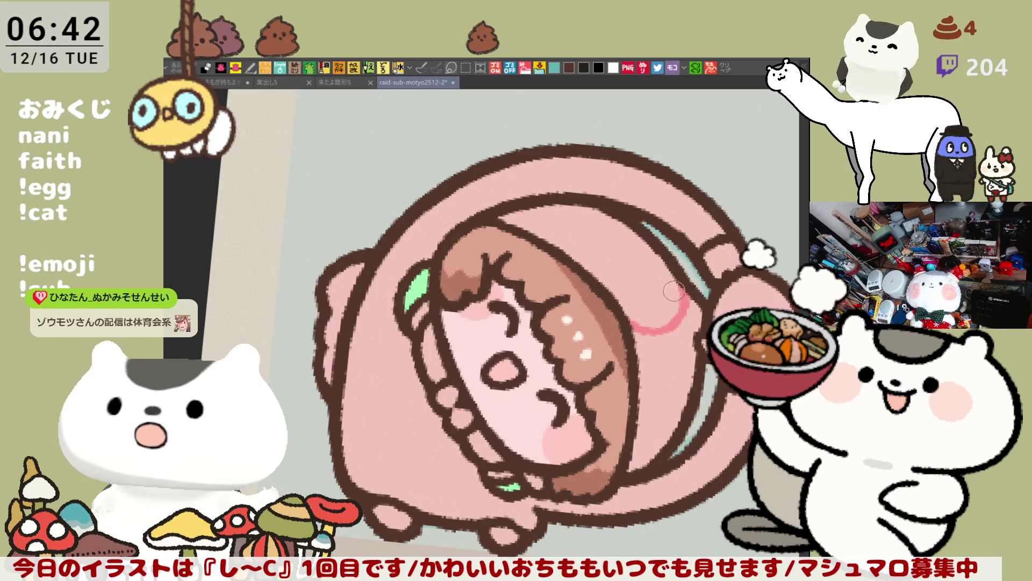
left_click(675, 288)
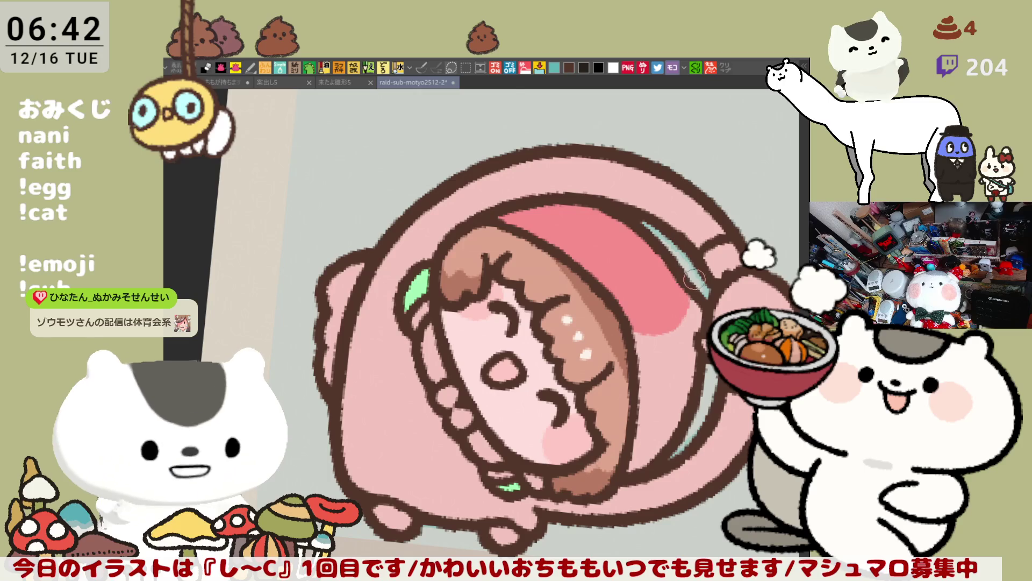
key("minus")
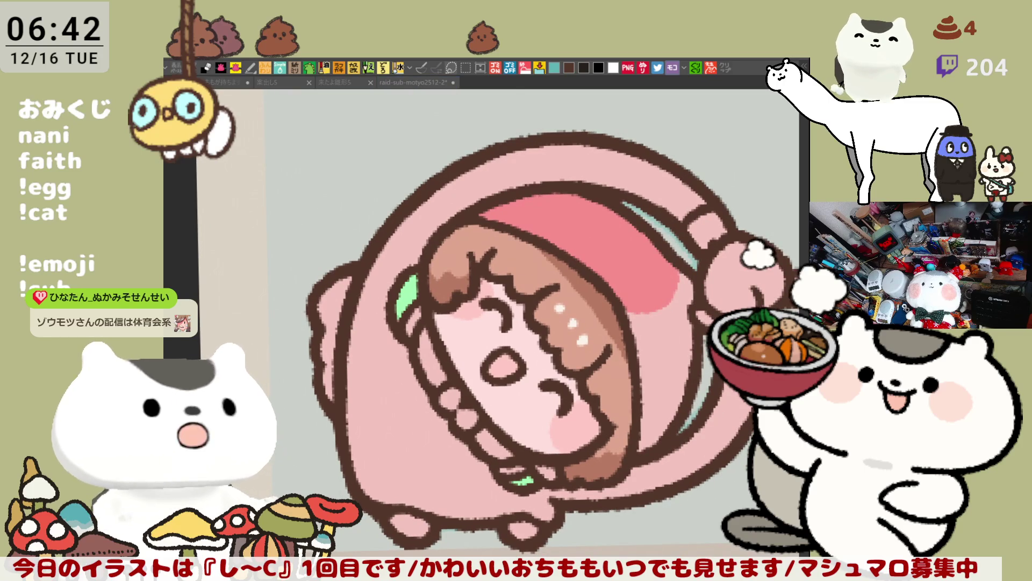
left_click_drag(676, 269, 690, 309)
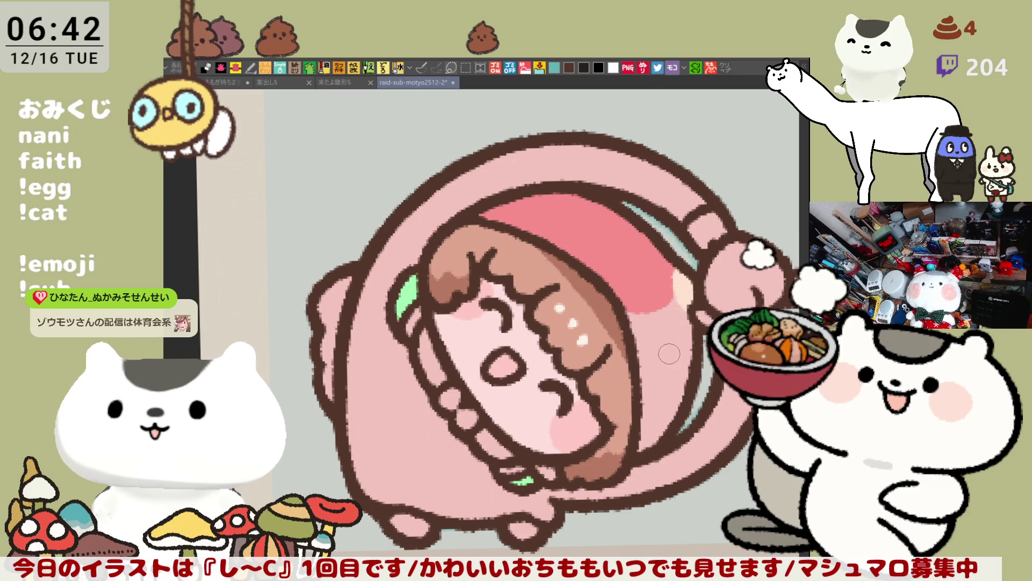
left_click_drag(667, 345, 670, 355)
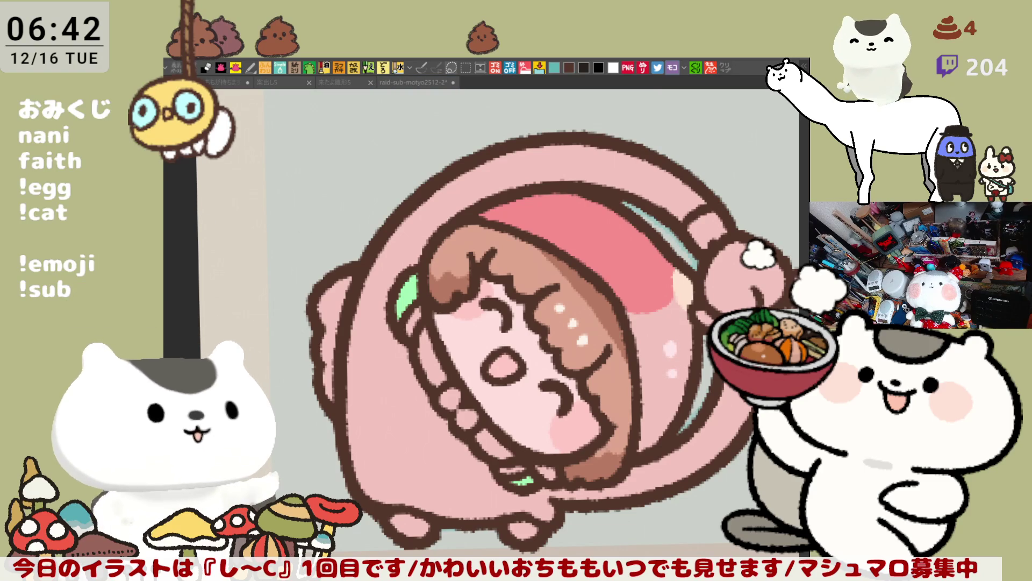
Recolour the hood a deeper pink, highlight its lower edges in light pink, and lighten the hand.
left_click(369, 395)
left_click_drag(627, 228, 611, 222)
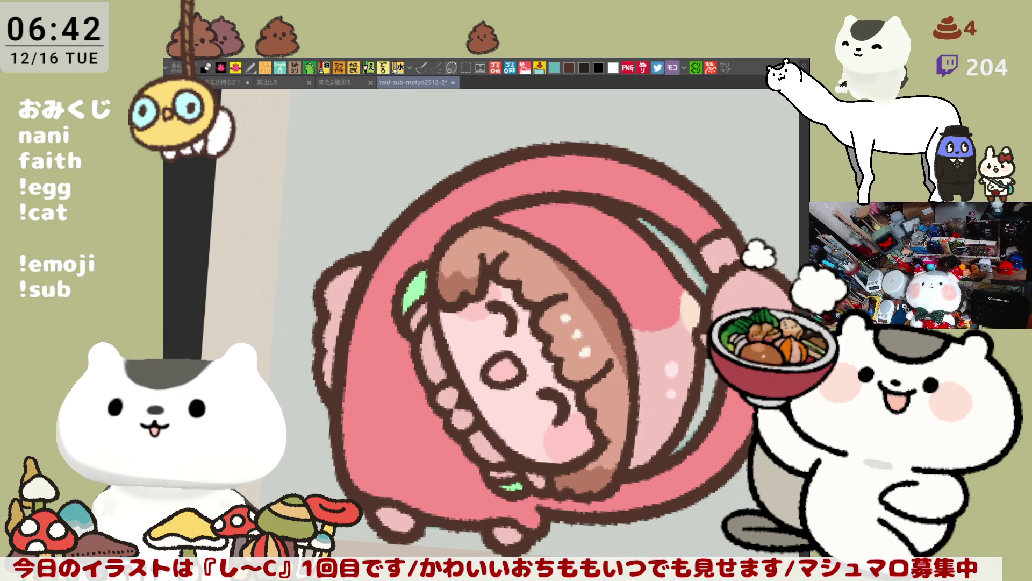
mouse_move(347, 407)
left_mouse_down()
mouse_move(386, 476)
mouse_move(445, 487)
left_mouse_up()
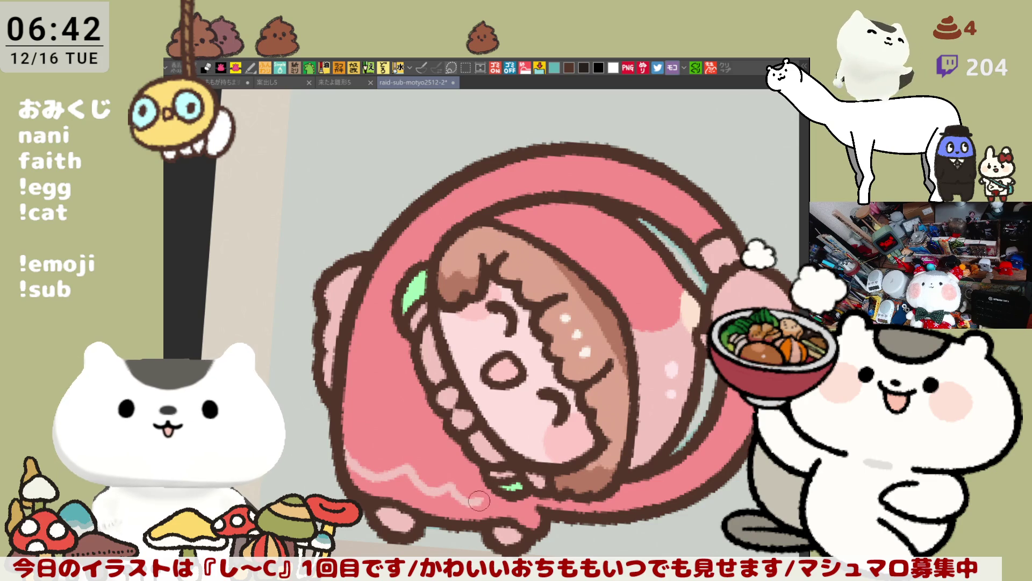
left_click_drag(534, 504, 532, 477)
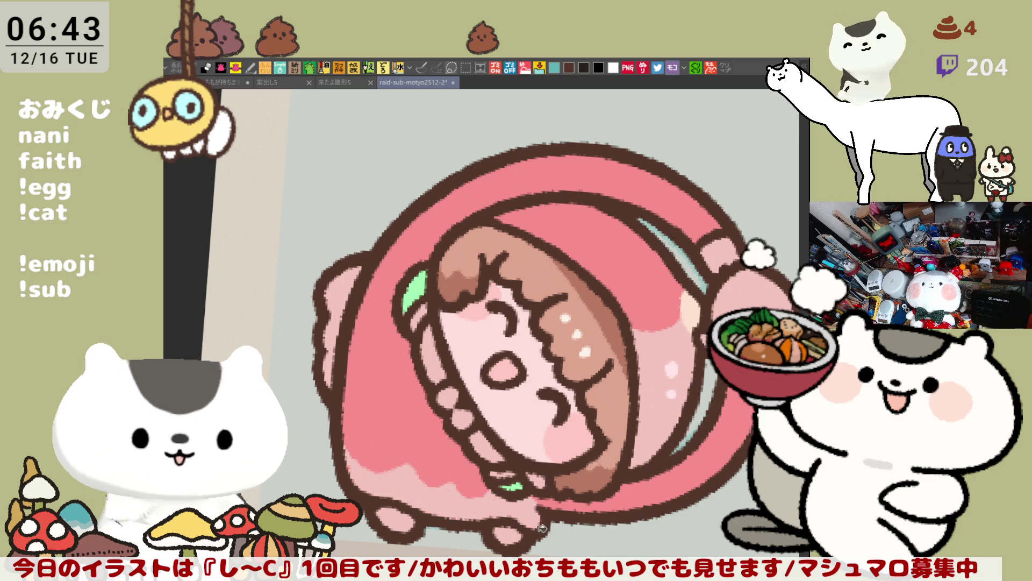
left_click_drag(365, 466, 363, 462)
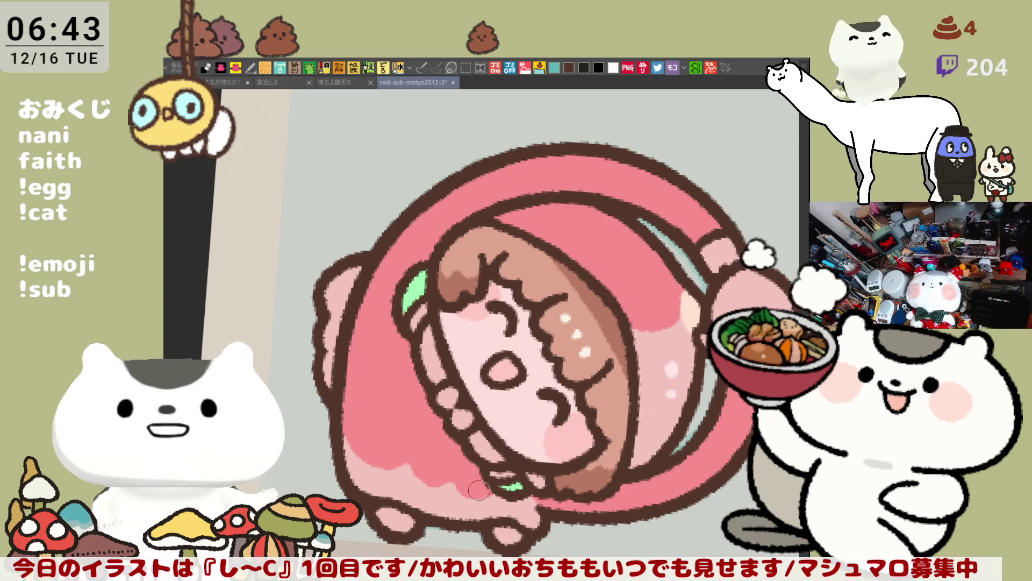
left_click_drag(548, 402, 504, 421)
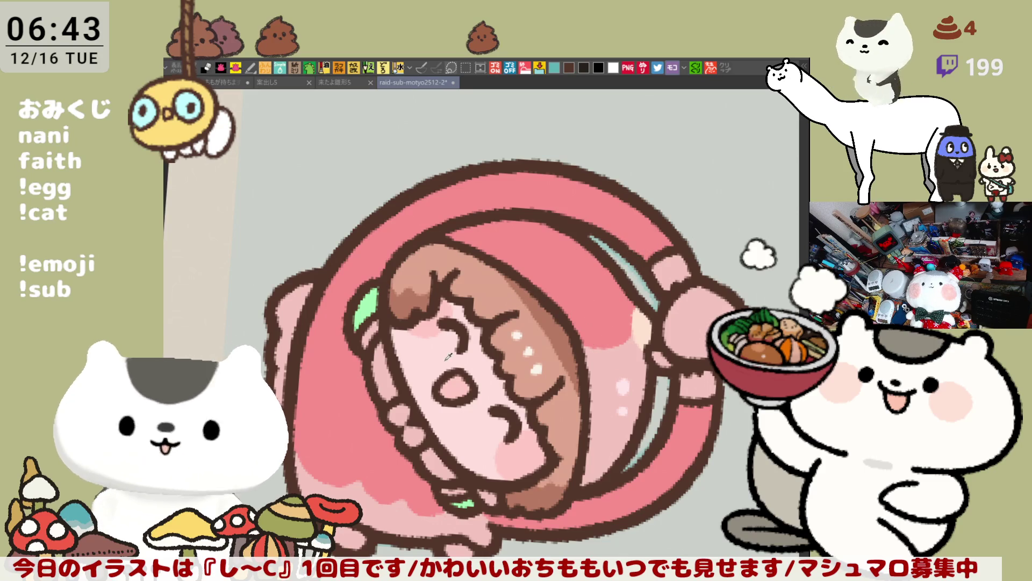
mouse_move(678, 339)
left_mouse_down()
mouse_move(708, 309)
mouse_move(705, 393)
left_mouse_up()
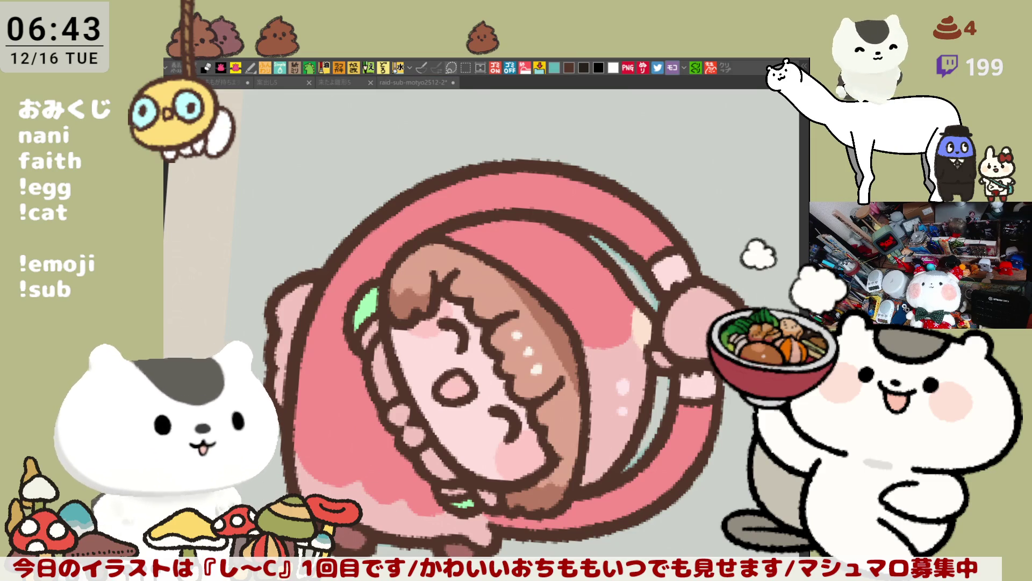
Turn the view upright and zoom toward the pink-hooded character.
left_click_drag(565, 323, 627, 274)
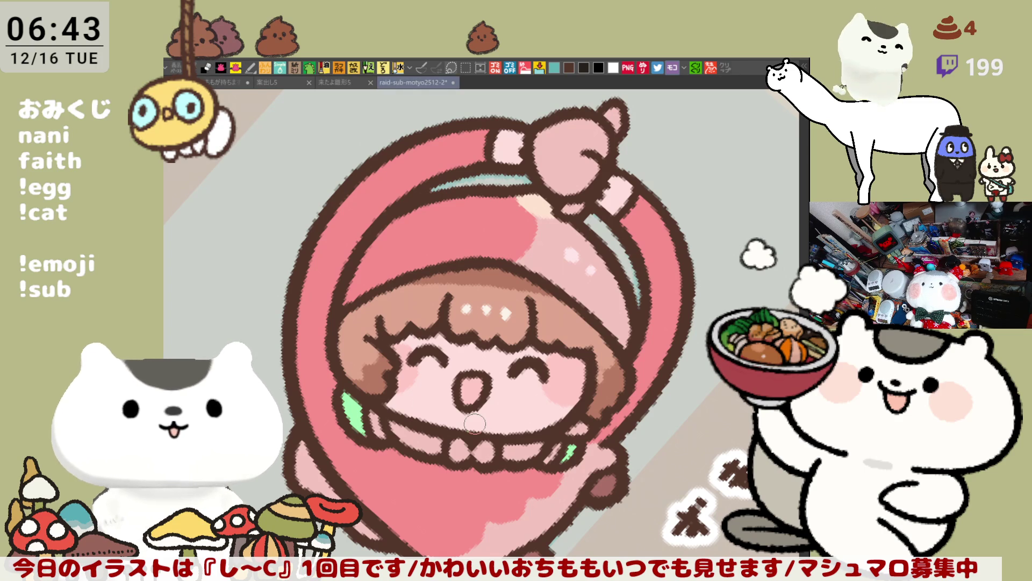
scroll(474, 422, "up", 1)
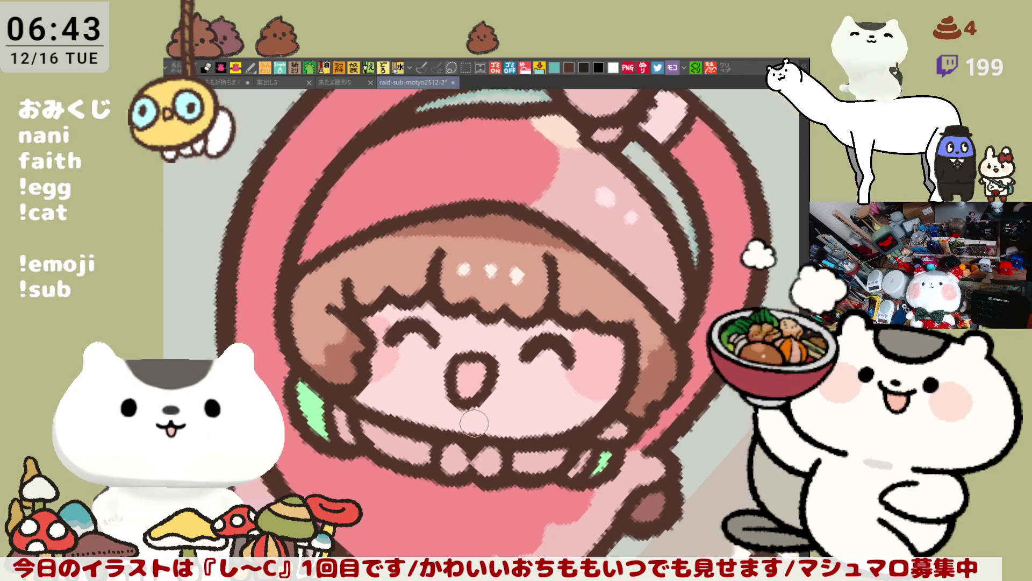
scroll(474, 422, "up", 2)
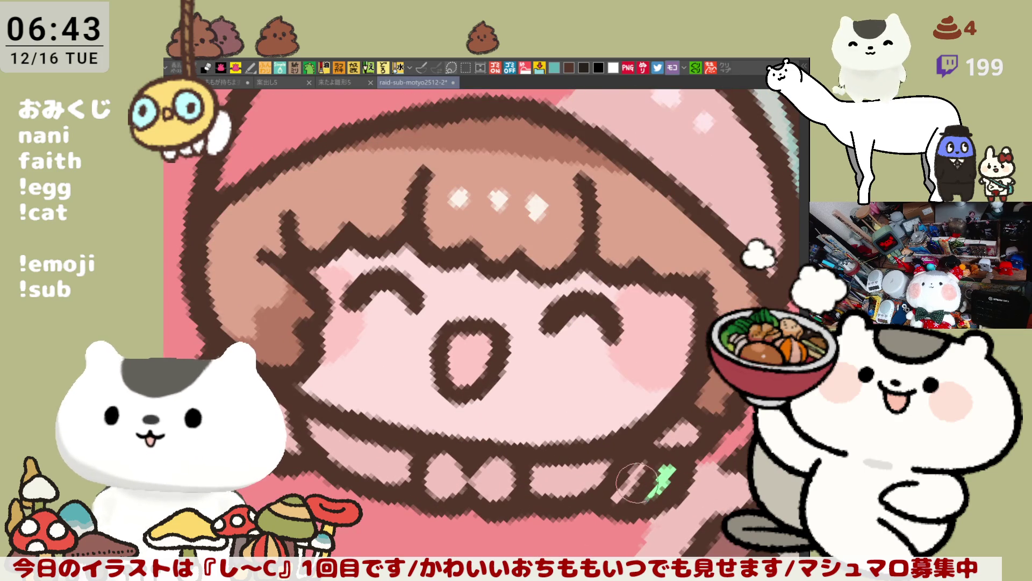
Paint over the brown line tip in light pink and touch up the brown strip below the chin.
mouse_move(474, 422)
left_mouse_down()
mouse_move(367, 393)
mouse_move(478, 411)
mouse_move(399, 439)
mouse_move(416, 417)
mouse_move(417, 449)
left_mouse_up()
mouse_move(368, 418)
left_mouse_down()
mouse_move(488, 415)
mouse_move(457, 433)
mouse_move(546, 433)
mouse_move(466, 435)
mouse_move(533, 436)
mouse_move(392, 418)
mouse_move(394, 431)
left_mouse_up()
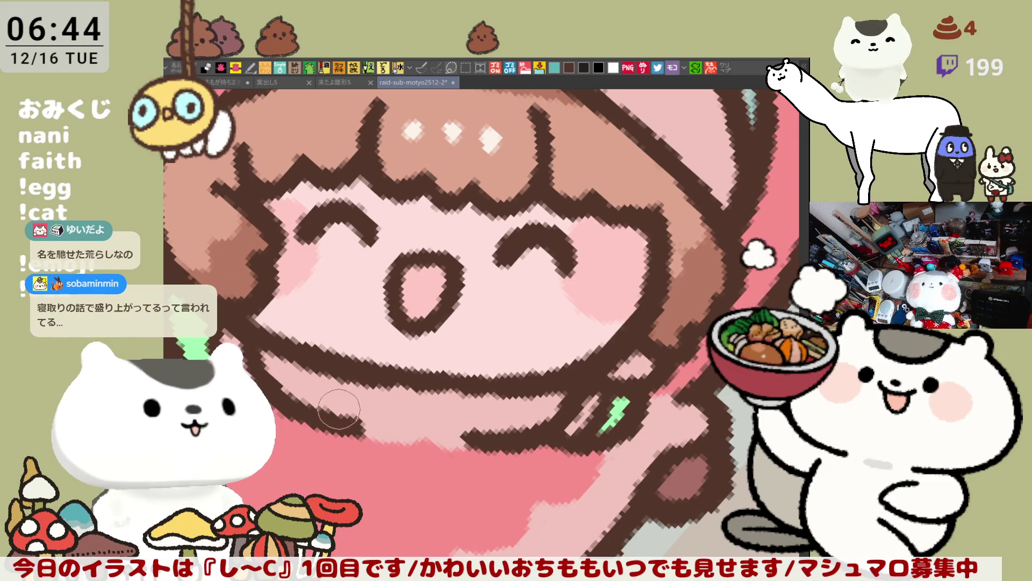
mouse_move(314, 401)
left_mouse_down()
mouse_move(288, 378)
mouse_move(352, 405)
left_mouse_up()
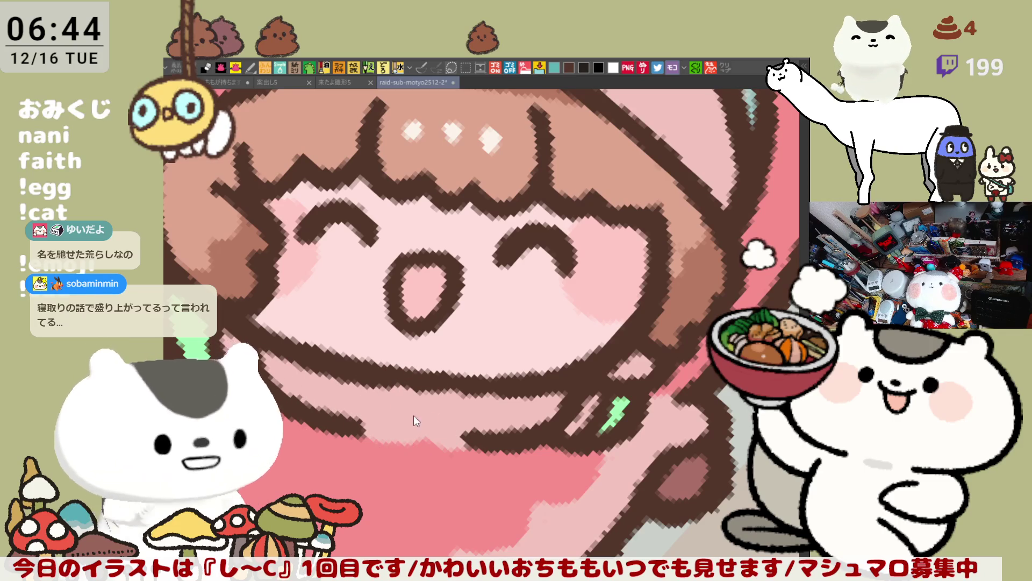
mouse_move(406, 387)
left_mouse_down()
mouse_move(420, 379)
mouse_move(392, 396)
mouse_move(413, 382)
left_mouse_up()
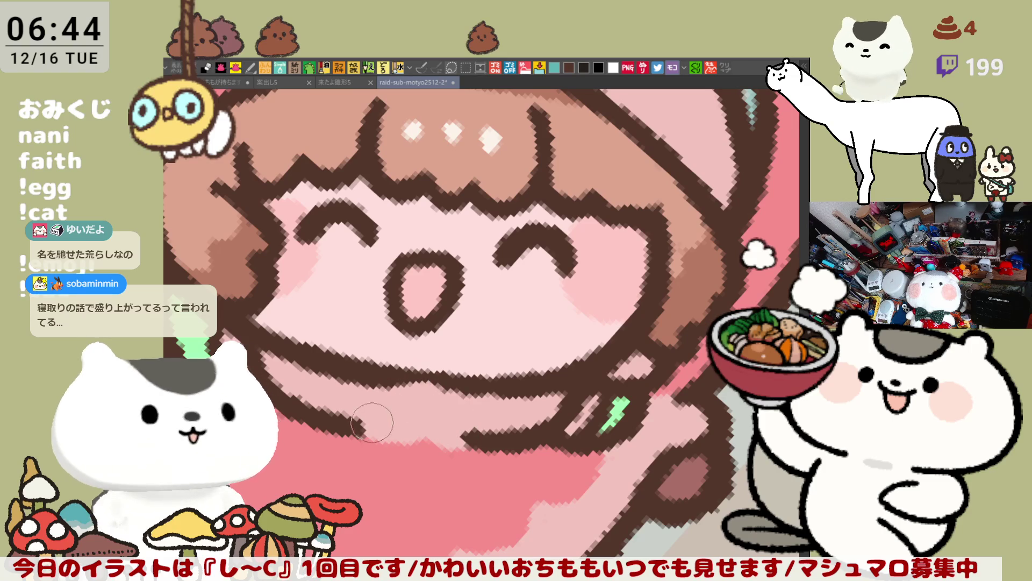
Outline the shape under the chin in dark brown and reshape it into a rounded button with a small left loop.
left_click_drag(400, 387, 367, 420)
left_click_drag(452, 398, 484, 440)
mouse_move(393, 386)
left_mouse_down()
mouse_move(375, 447)
mouse_move(419, 475)
left_mouse_up()
left_click_drag(422, 431, 418, 381)
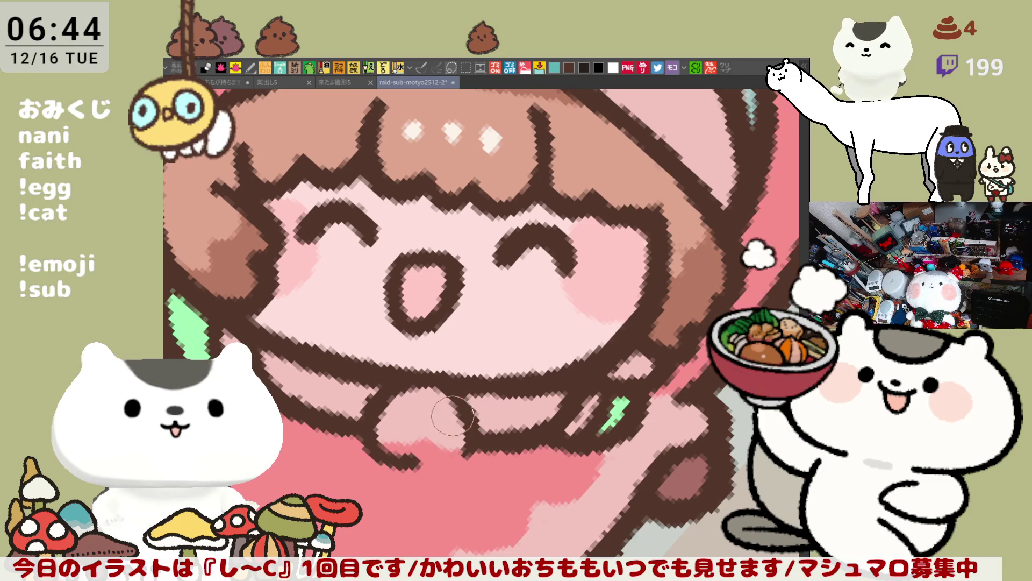
mouse_move(464, 391)
left_mouse_down()
mouse_move(459, 452)
mouse_move(428, 464)
mouse_move(426, 427)
left_mouse_up()
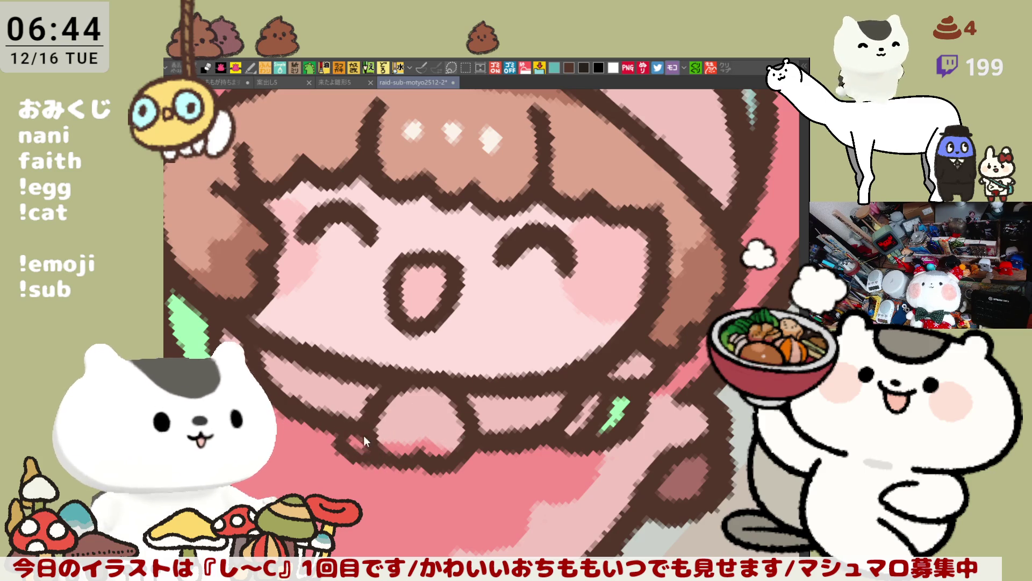
left_click_drag(360, 419, 367, 443)
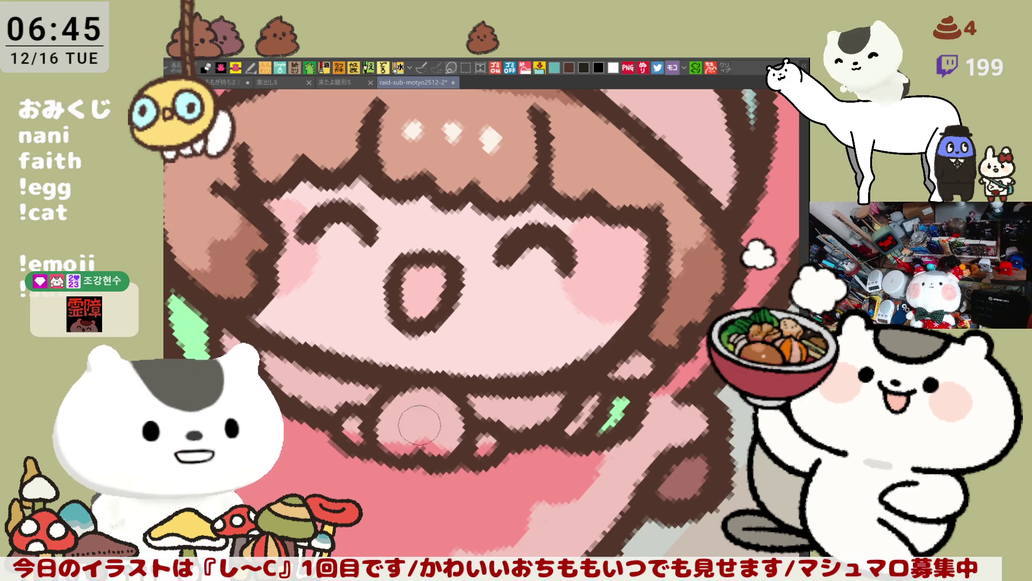
left_click_drag(419, 428, 461, 400)
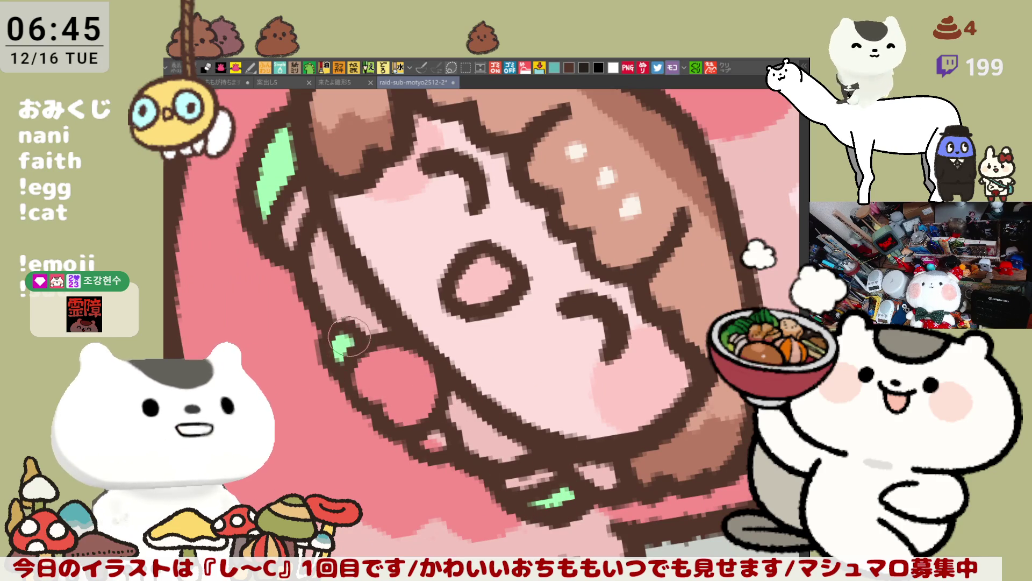
Add a green patch by the collar, lighten the blush to peach, and add a salmon-pink patch below the ear.
mouse_move(449, 431)
left_mouse_down()
mouse_move(428, 442)
mouse_move(484, 466)
left_mouse_up()
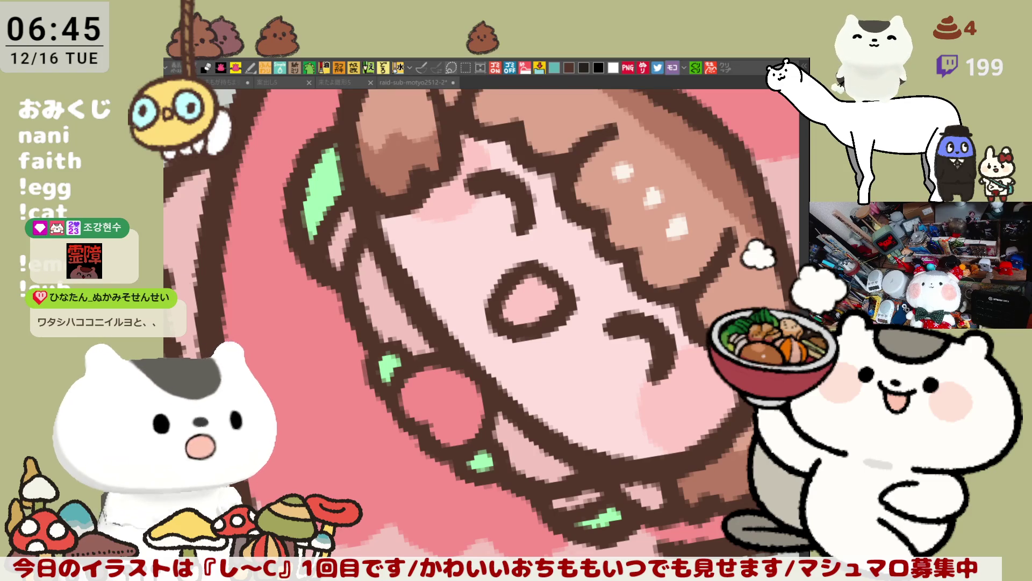
left_click_drag(428, 392, 484, 404)
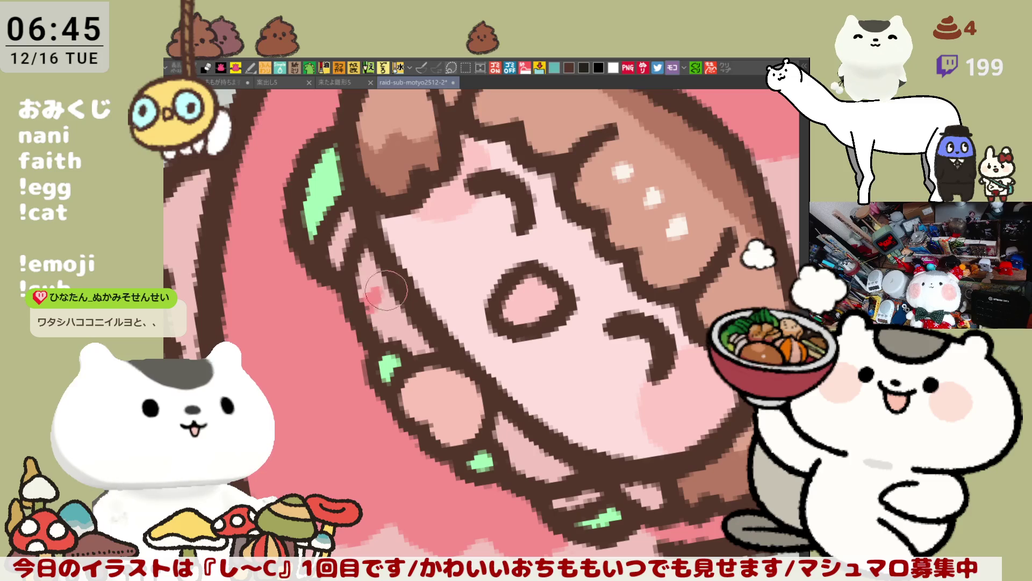
left_click_drag(400, 307, 388, 347)
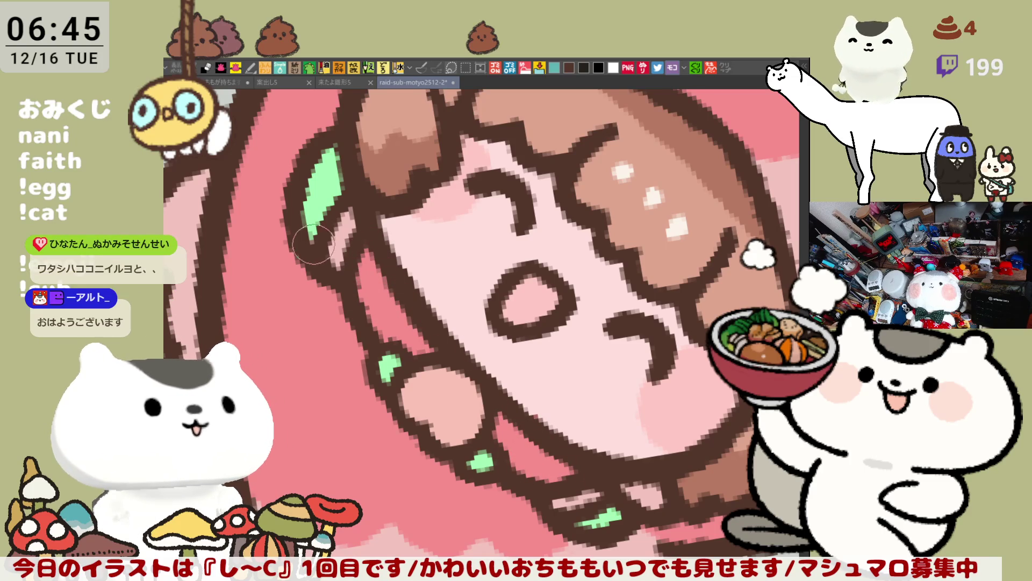
Outline the green leaf's tip in brown and add light highlights along the leaf and the pink strand.
left_click_drag(313, 246, 322, 234)
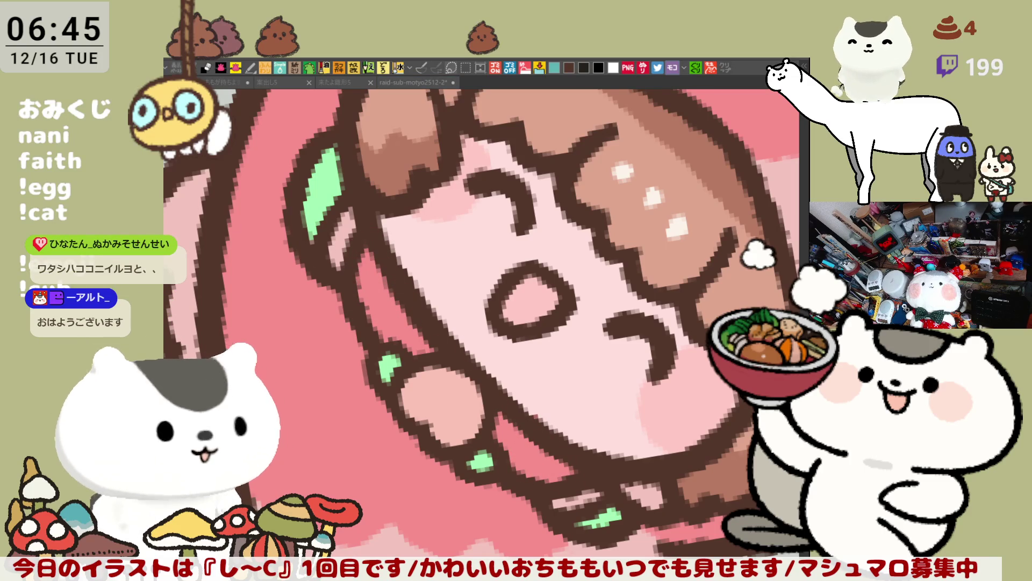
left_click_drag(351, 214, 337, 265)
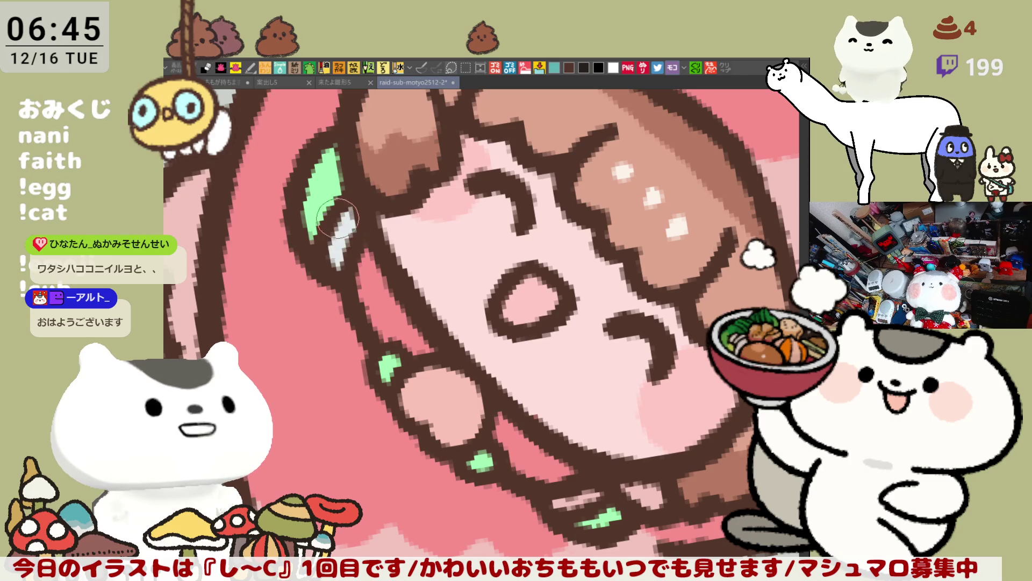
left_click_drag(613, 495, 557, 506)
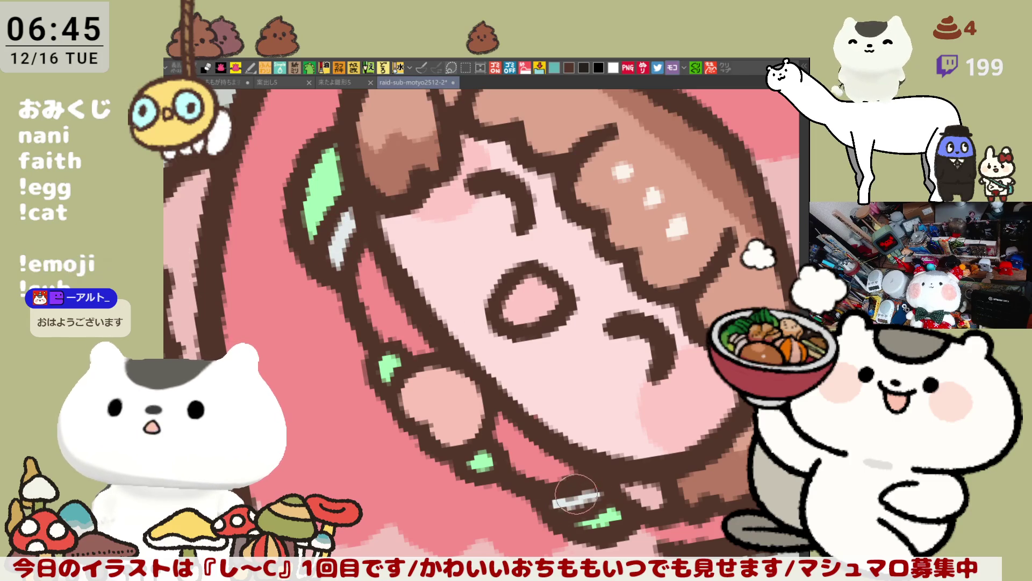
scroll(438, 403, "down", 2)
scroll(437, 403, "down", 3)
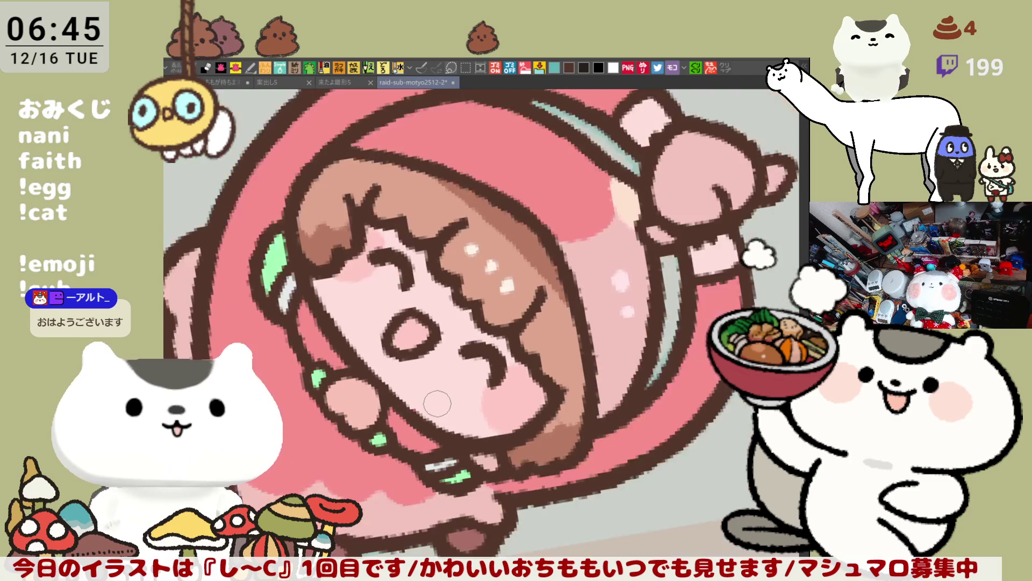
scroll(437, 403, "up", 2)
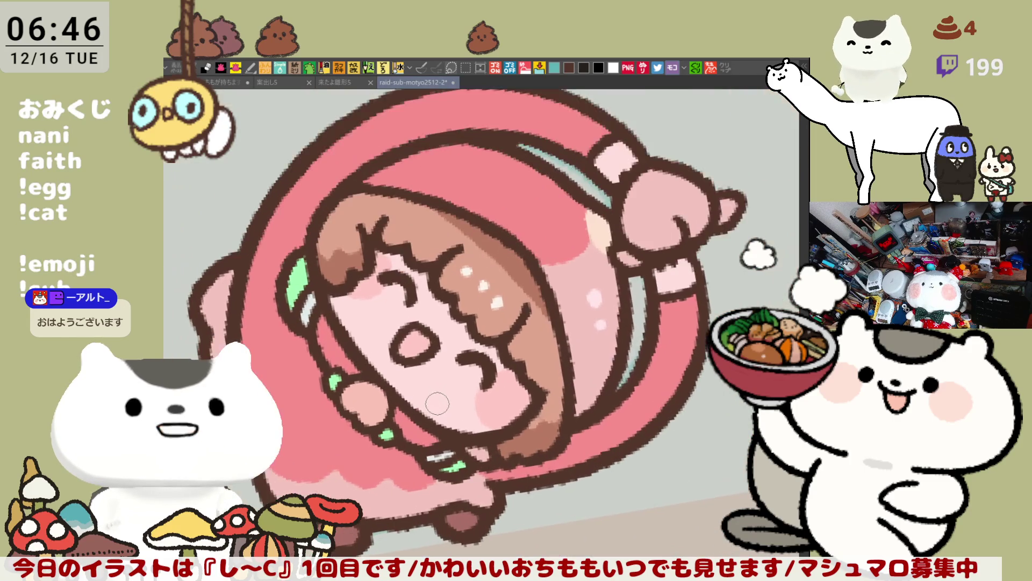
scroll(437, 403, "up", 2)
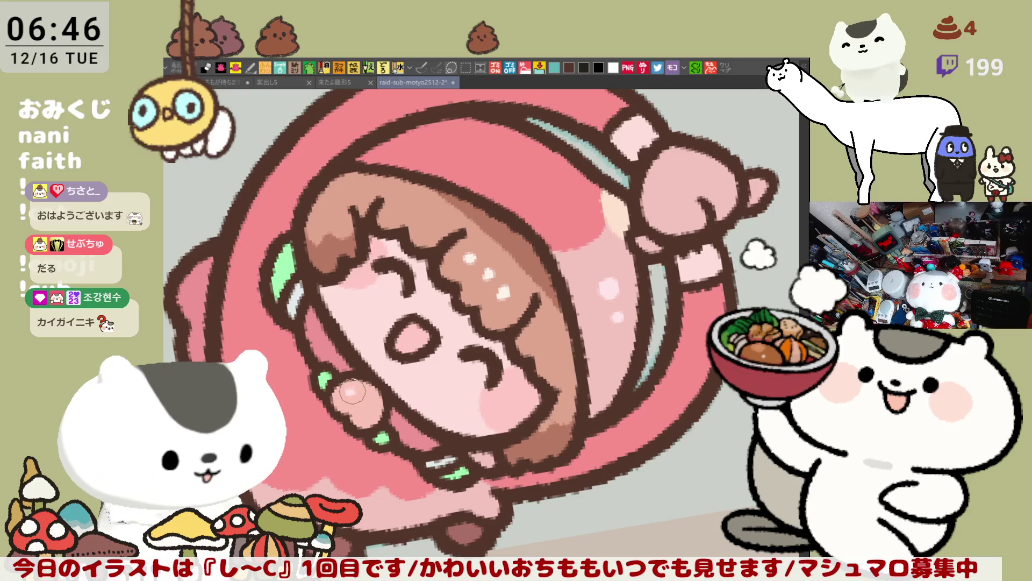
left_click_drag(463, 308, 599, 238)
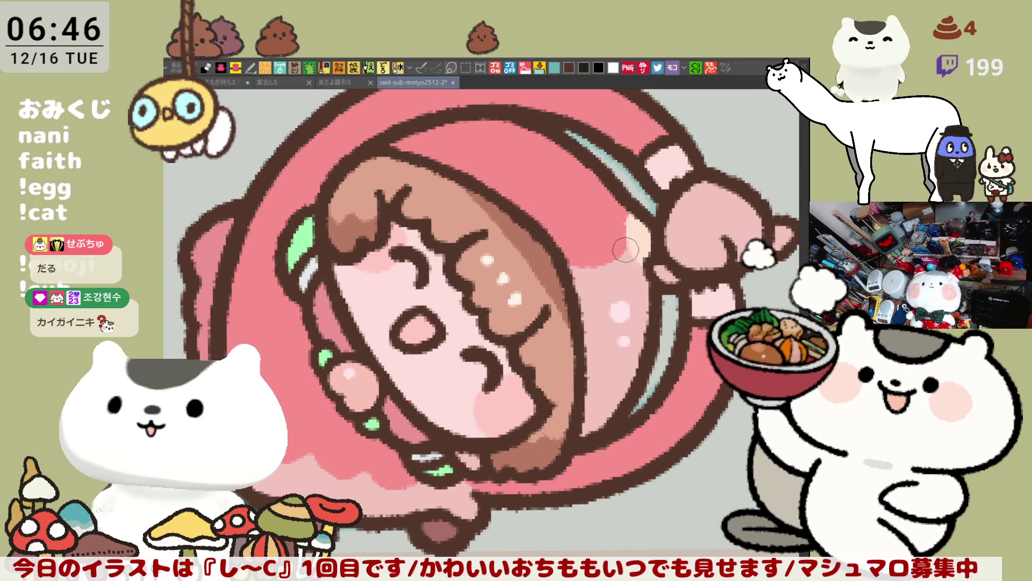
key("ctrl+0")
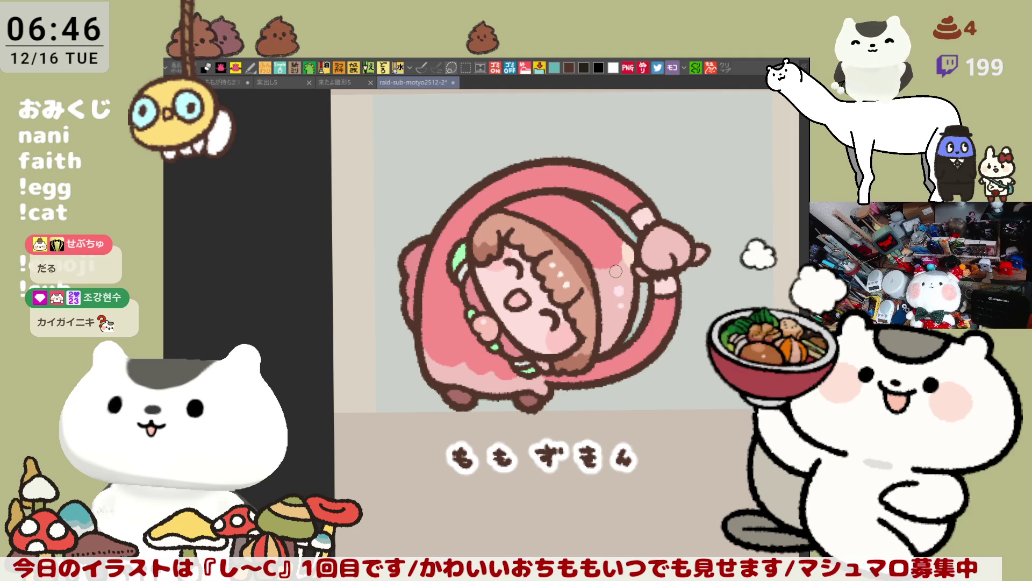
scroll(616, 271, "up", 2)
scroll(616, 271, "up", 2)
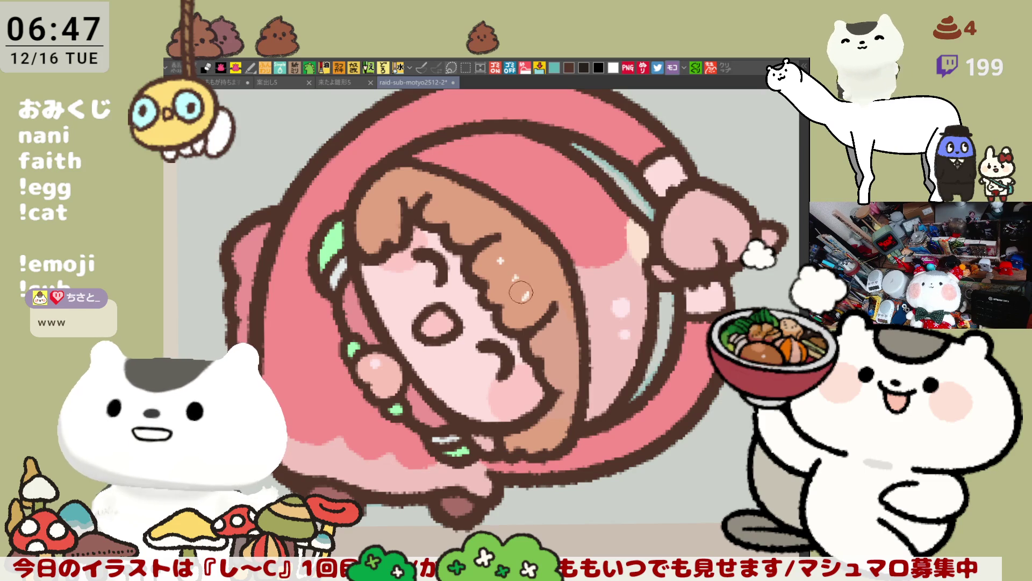
Rotate and zoom the view to straighten it over the ももずきん and トライちゃん panels.
mouse_move(584, 273)
left_mouse_down()
mouse_move(424, 301)
mouse_move(397, 281)
left_mouse_up()
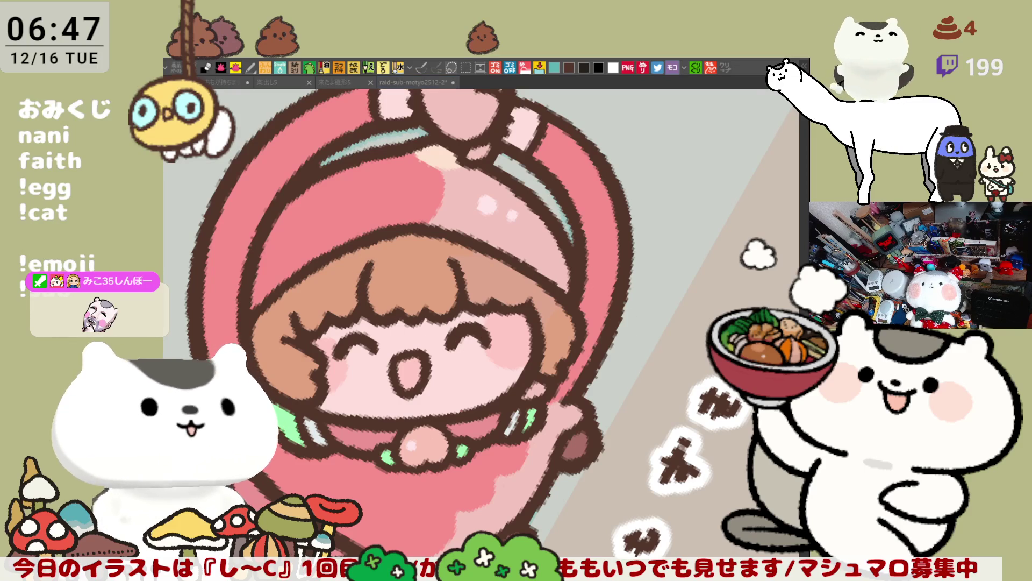
key("-")
left_click_drag(726, 290, 580, 423)
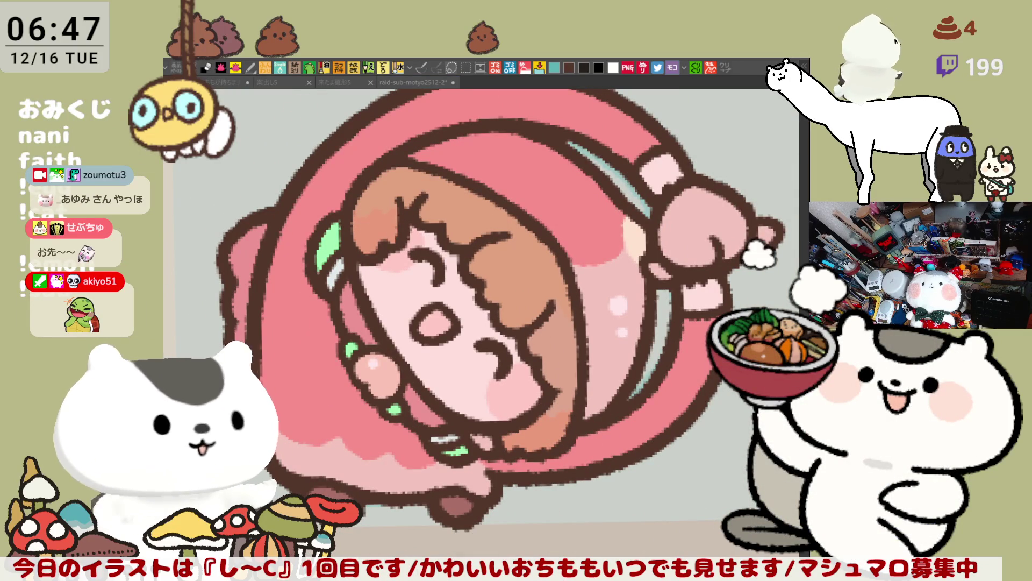
left_click_drag(348, 307, 390, 326)
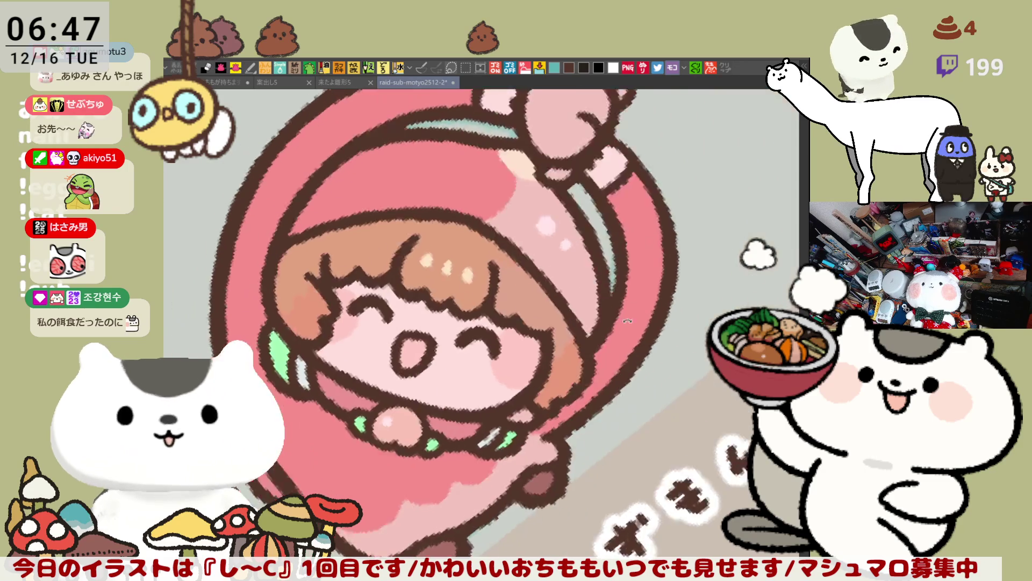
left_click_drag(414, 292, 638, 343)
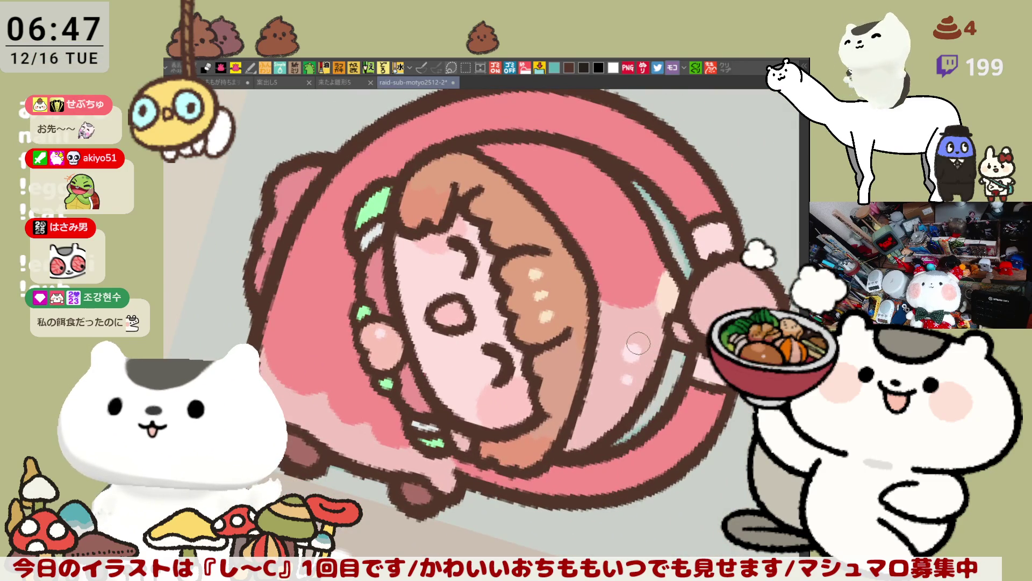
scroll(638, 343, "down", 3)
scroll(638, 343, "down", 1)
scroll(639, 343, "down", 1)
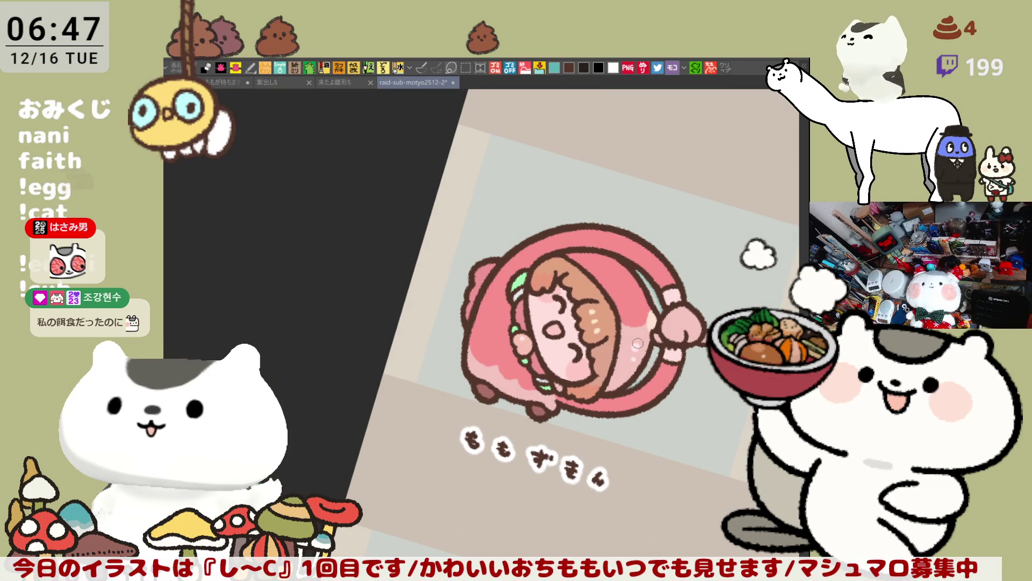
scroll(638, 343, "down", 1)
scroll(638, 343, "down", 1)
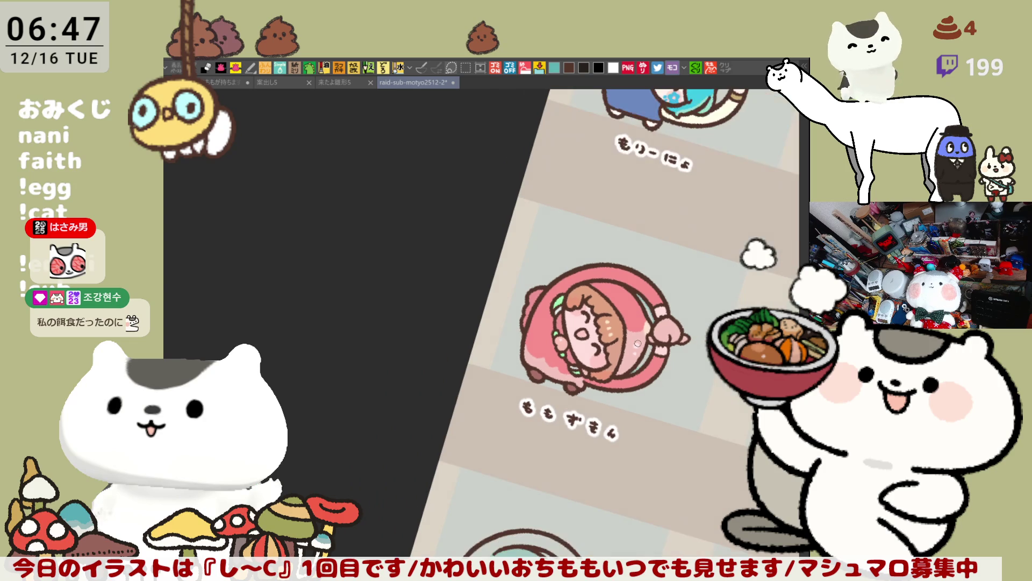
left_click_drag(637, 342, 583, 248)
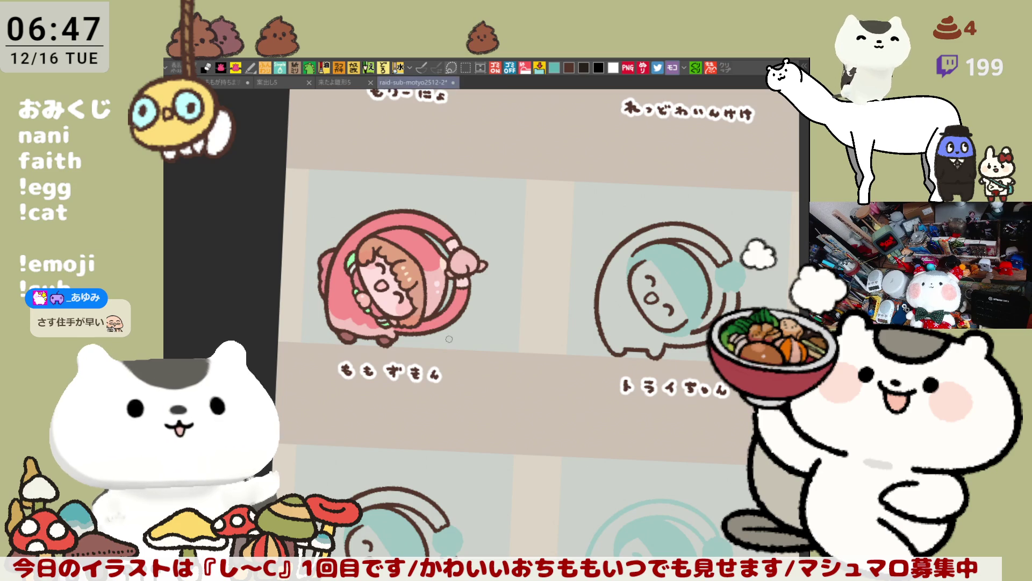
scroll(417, 331, "up", 3)
scroll(417, 330, "up", 1)
scroll(417, 331, "up", 2)
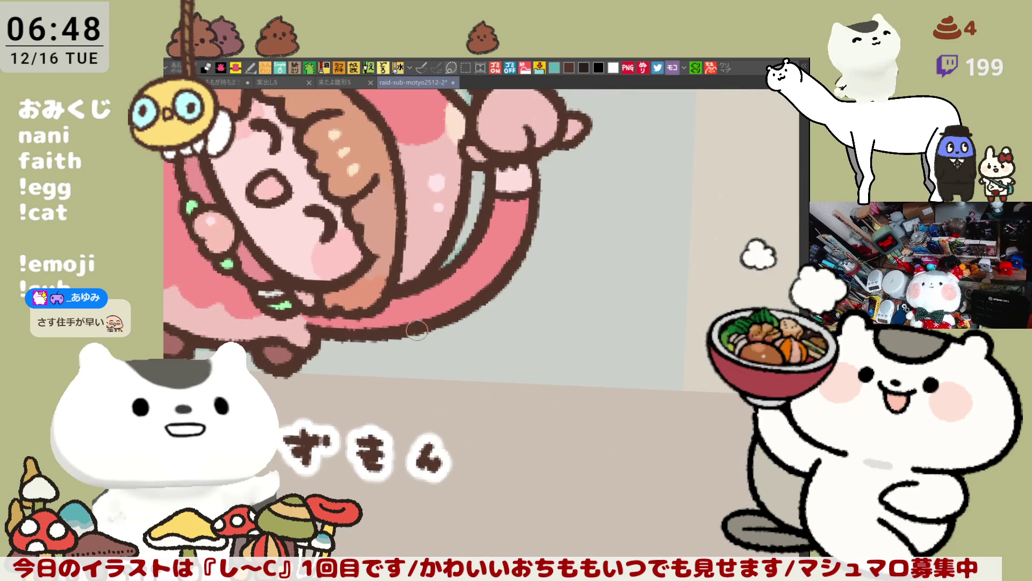
scroll(416, 331, "down", 2)
scroll(396, 331, "up", 1)
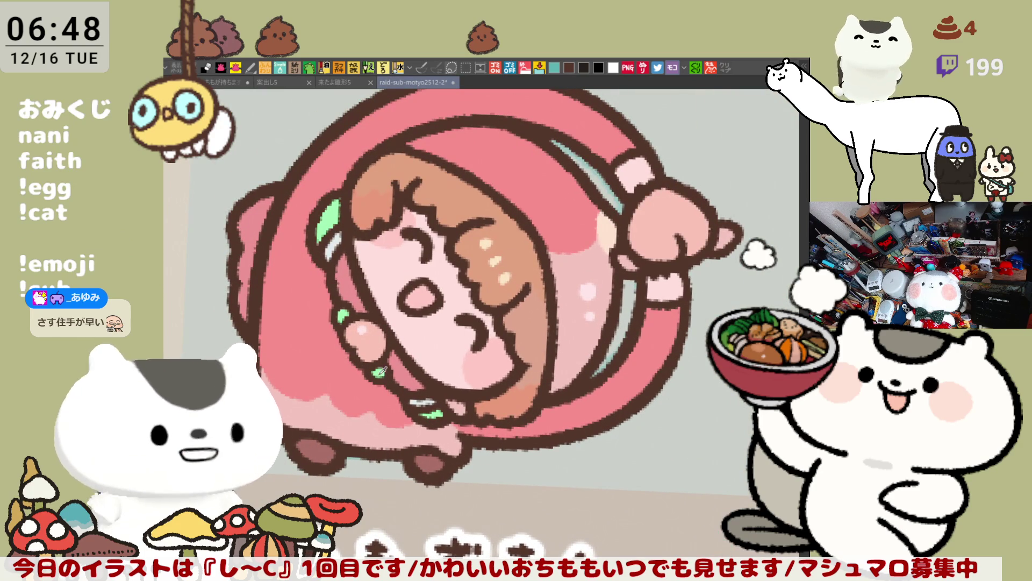
Paint a small green leaf on the raised fist and lighten the pink inside the hood.
left_click_drag(620, 257, 633, 265)
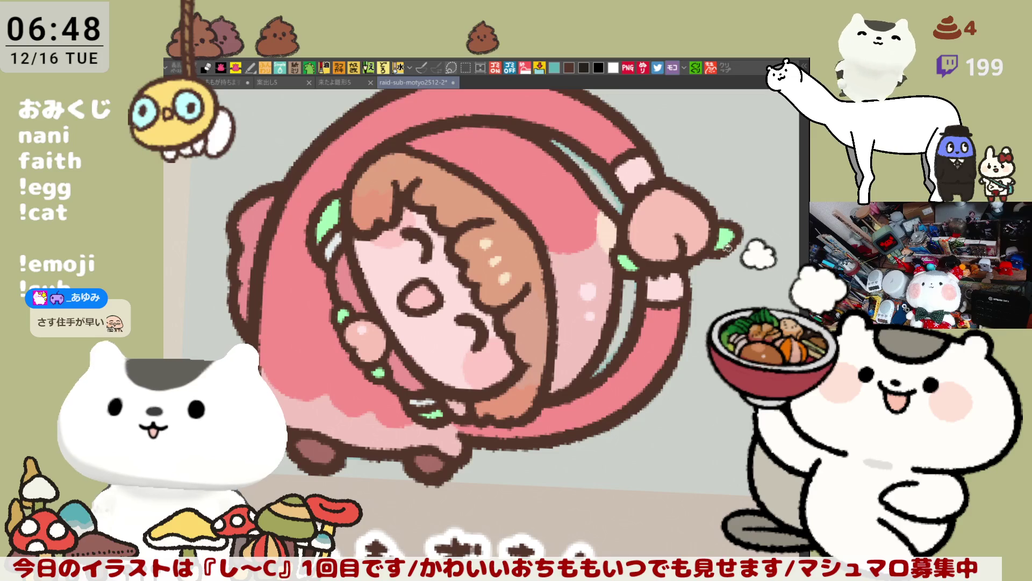
scroll(686, 273, "down", 2)
scroll(687, 274, "down", 1)
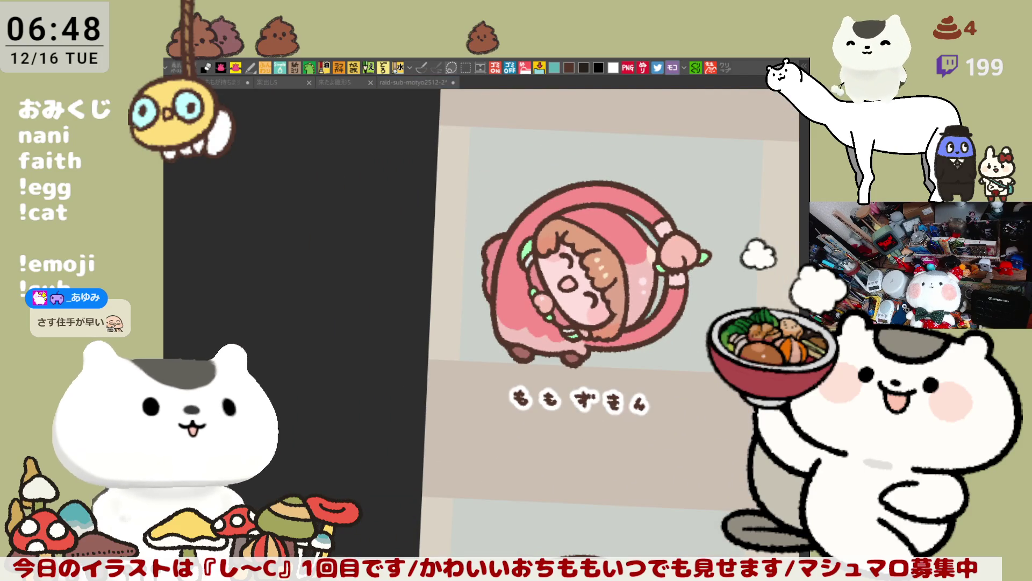
left_click_drag(581, 222, 622, 251)
Fill the hood with a lighter, softer pink and return focus to the canvas.
left_click(645, 283)
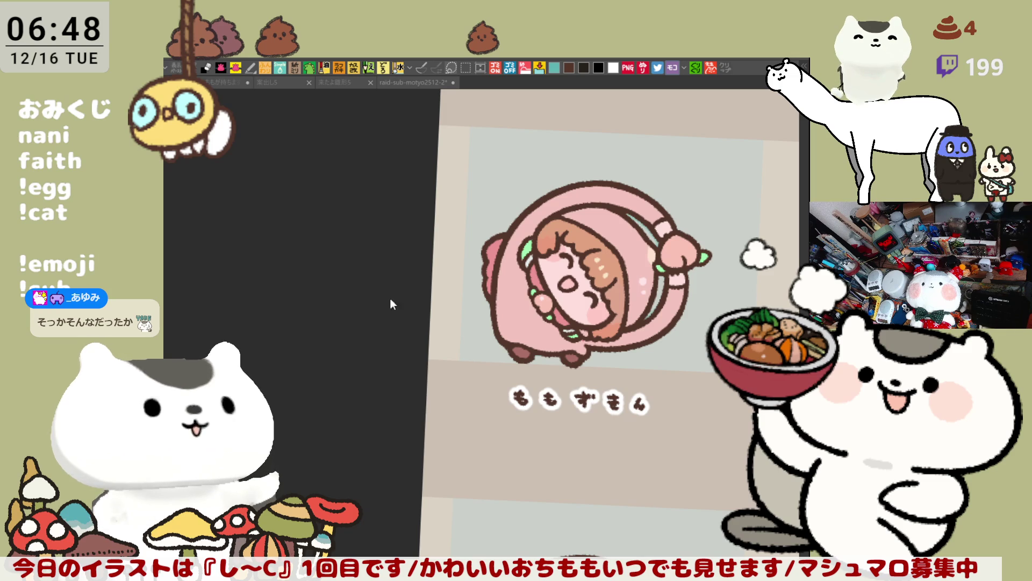
left_click(515, 320)
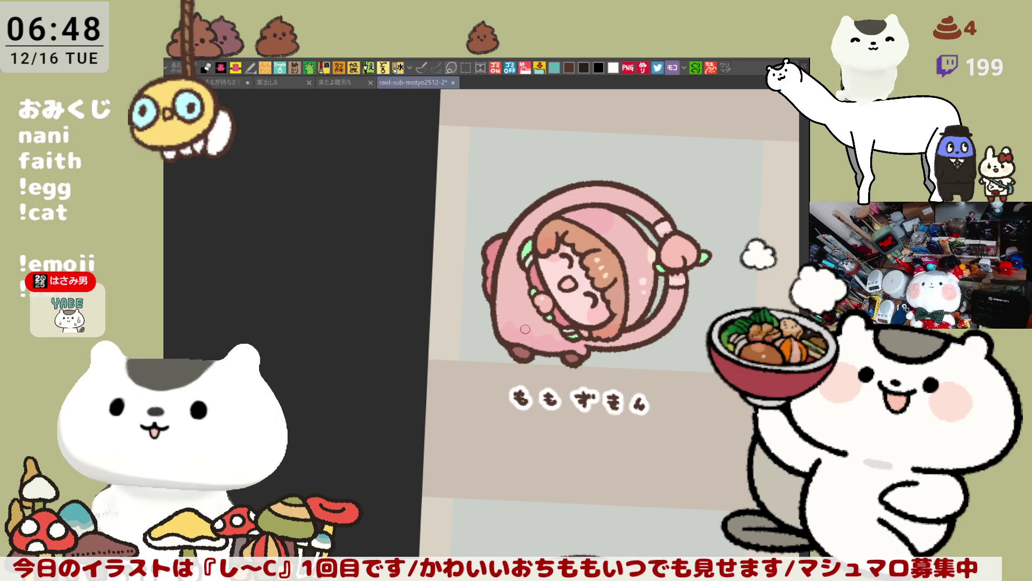
scroll(526, 329, "up", 3)
scroll(525, 329, "up", 2)
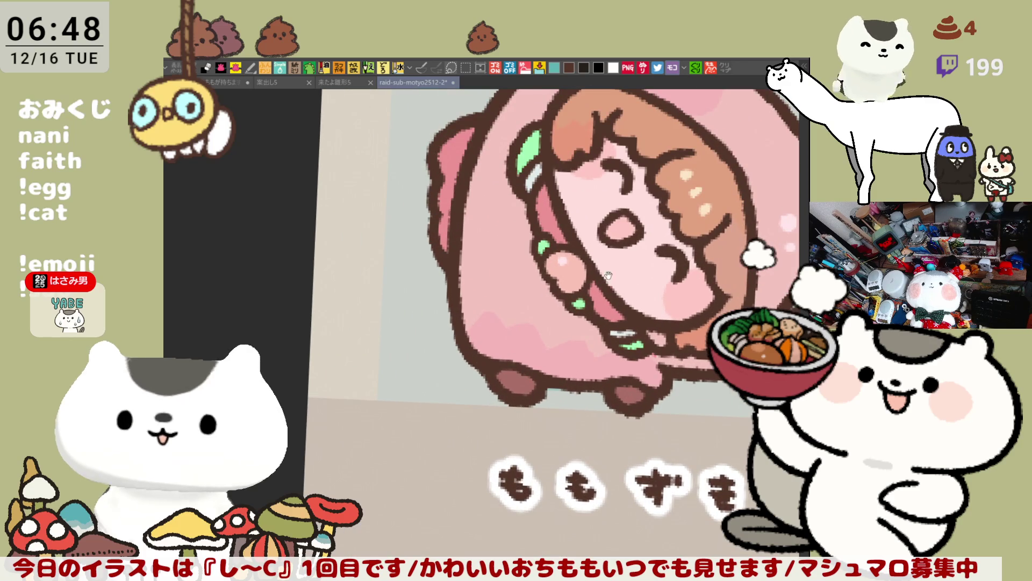
scroll(609, 294, "down", 4)
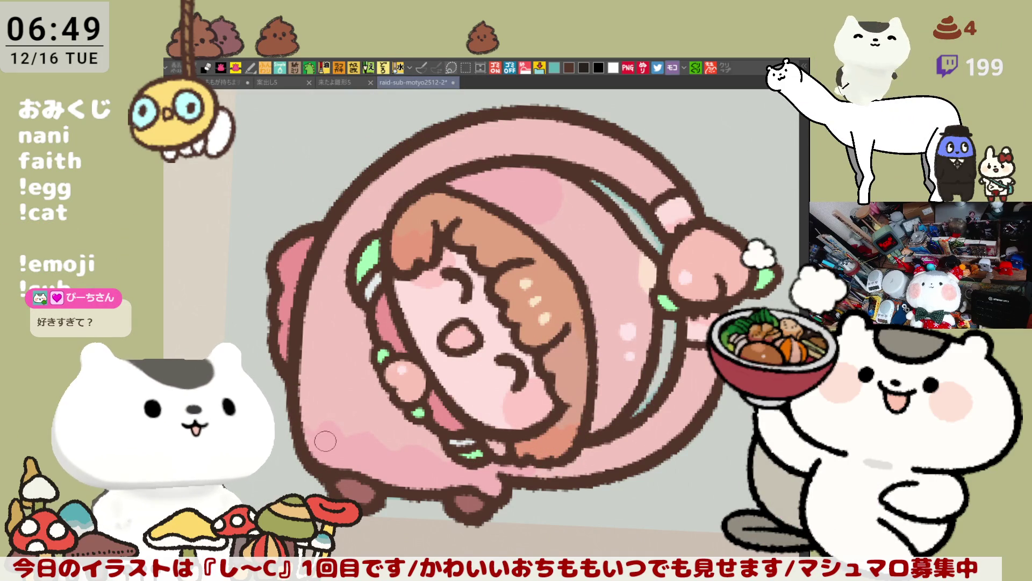
scroll(418, 427, "down", 2)
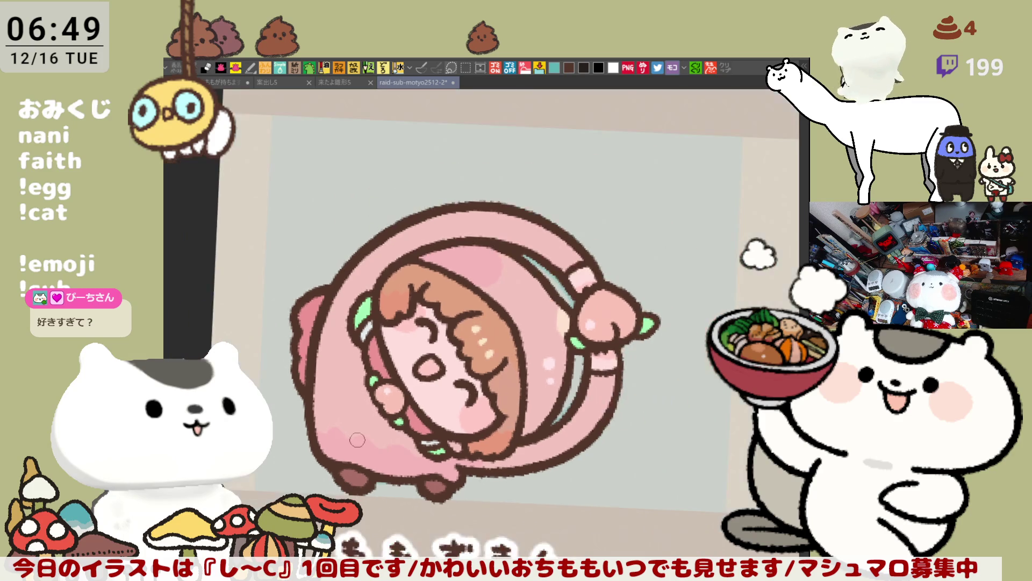
scroll(418, 428, "down", 2)
scroll(418, 428, "down", 2)
scroll(421, 424, "up", 2)
scroll(422, 416, "up", 2)
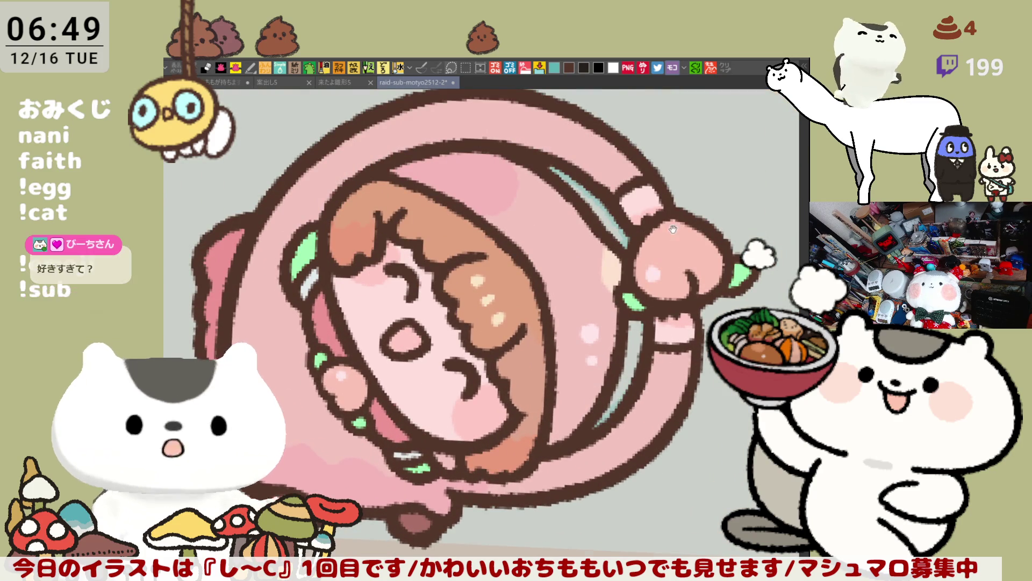
left_click_drag(654, 188, 655, 306)
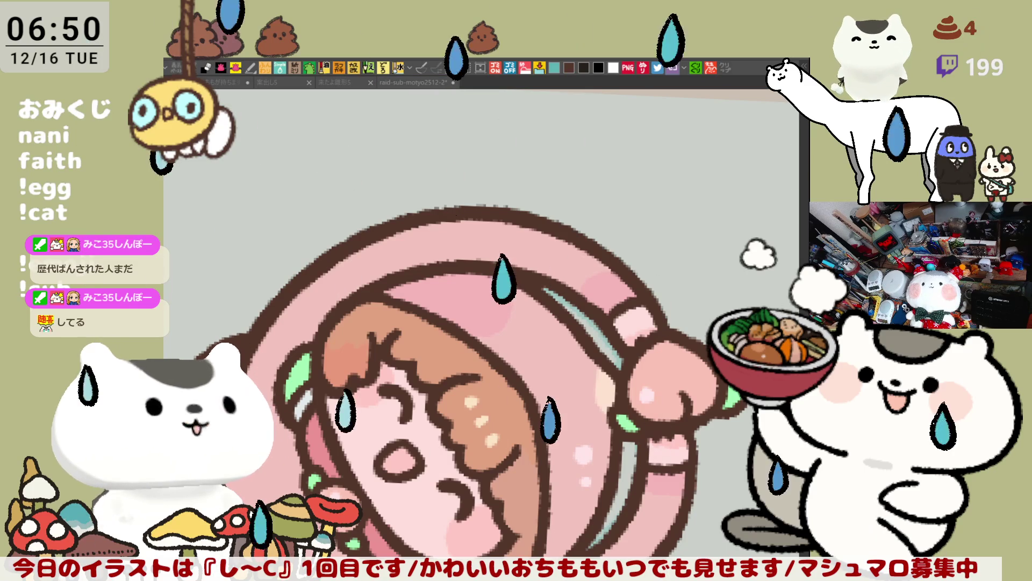
scroll(494, 378, "down", 3)
scroll(495, 378, "down", 1)
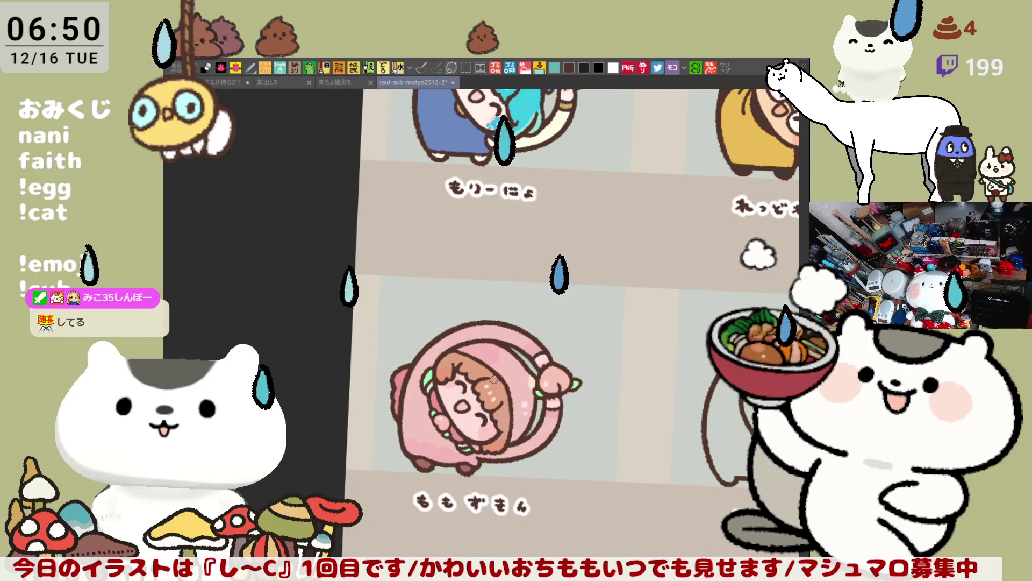
scroll(494, 379, "down", 2)
scroll(495, 380, "up", 1)
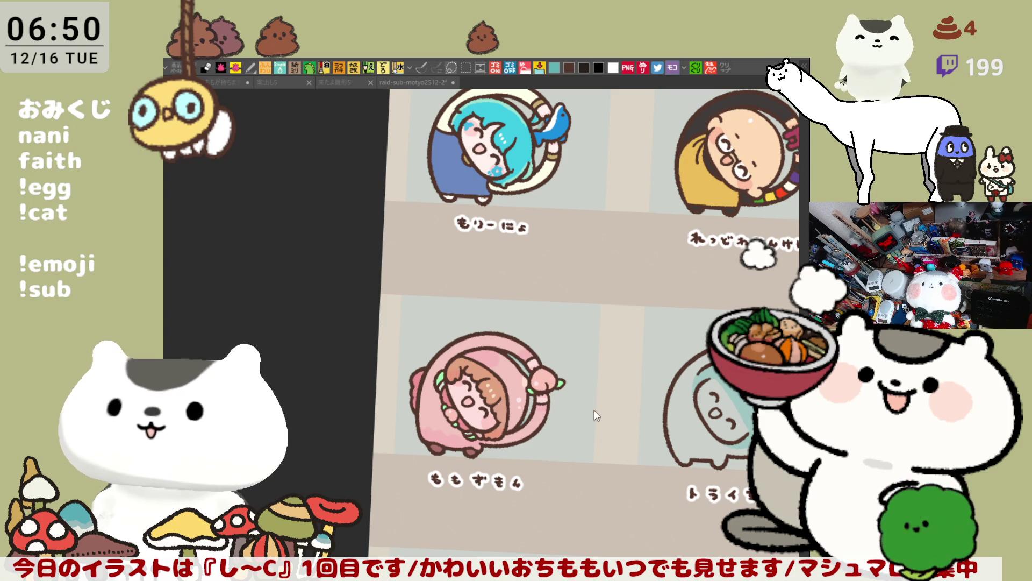
Pan the canvas slightly toward the トライちゃん figure's head and outline.
left_click_drag(608, 311, 507, 246)
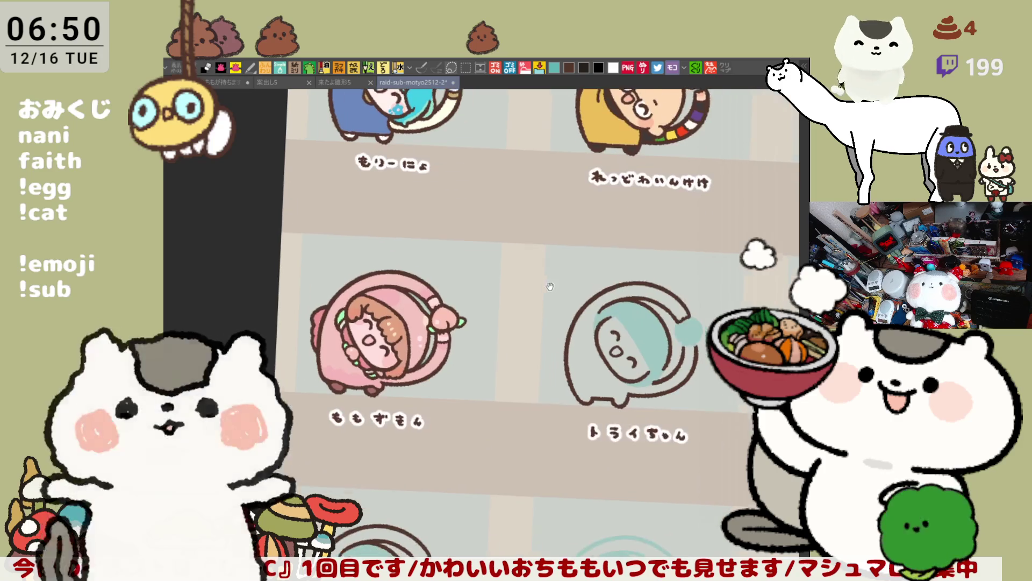
scroll(585, 311, "up", 2)
scroll(587, 308, "up", 2)
scroll(590, 307, "up", 1)
scroll(590, 306, "up", 1)
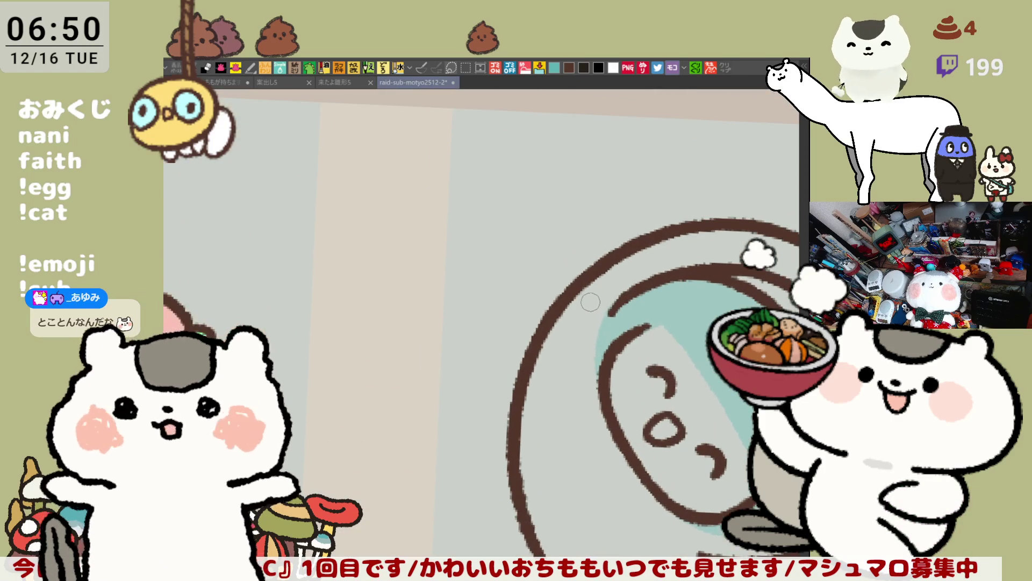
scroll(591, 290, "up", 1)
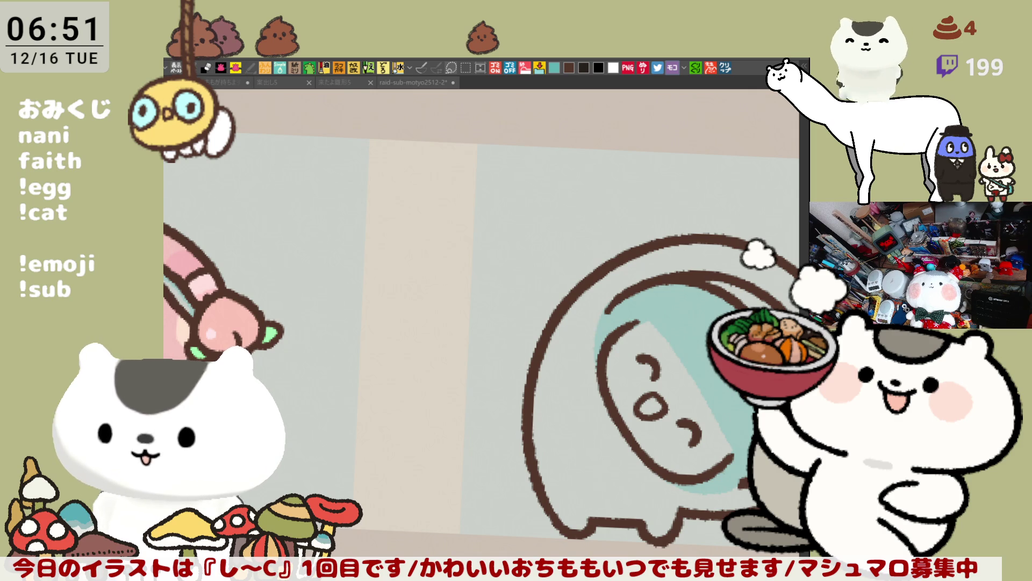
scroll(472, 427, "down", 3)
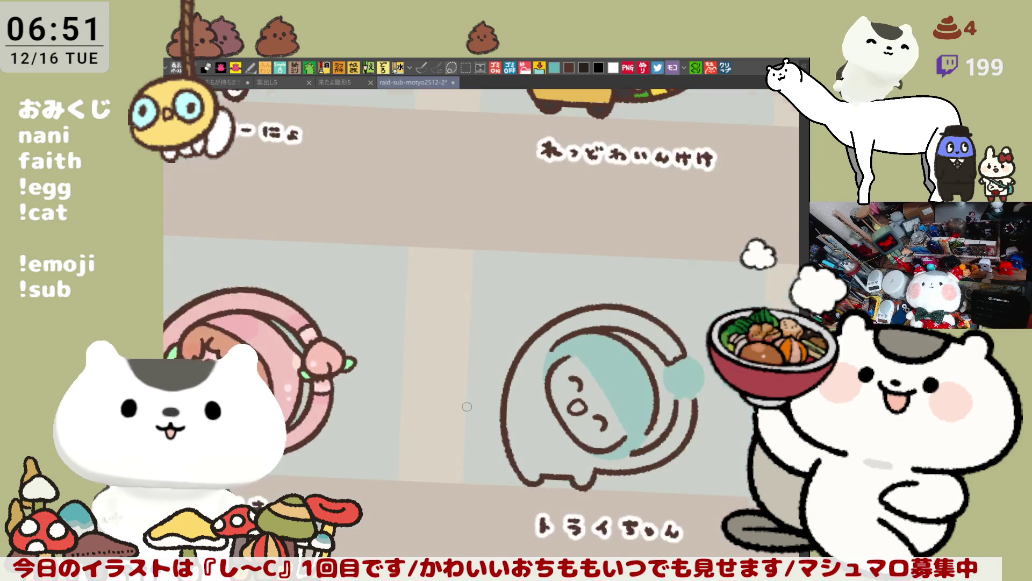
scroll(478, 392, "down", 2)
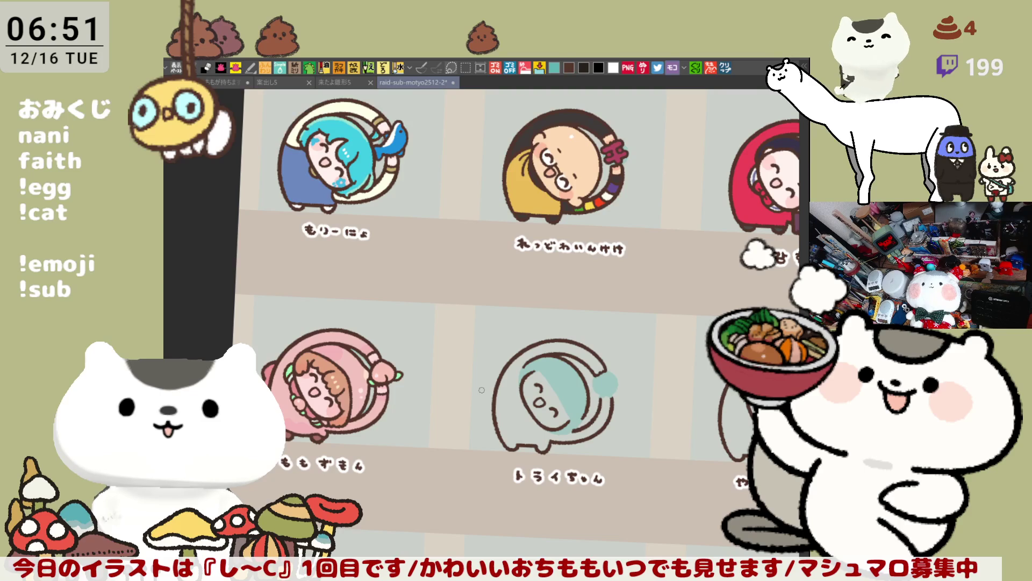
Rotate and reset the view, then pan up to the みこ cat and its neighbouring characters.
key("r")
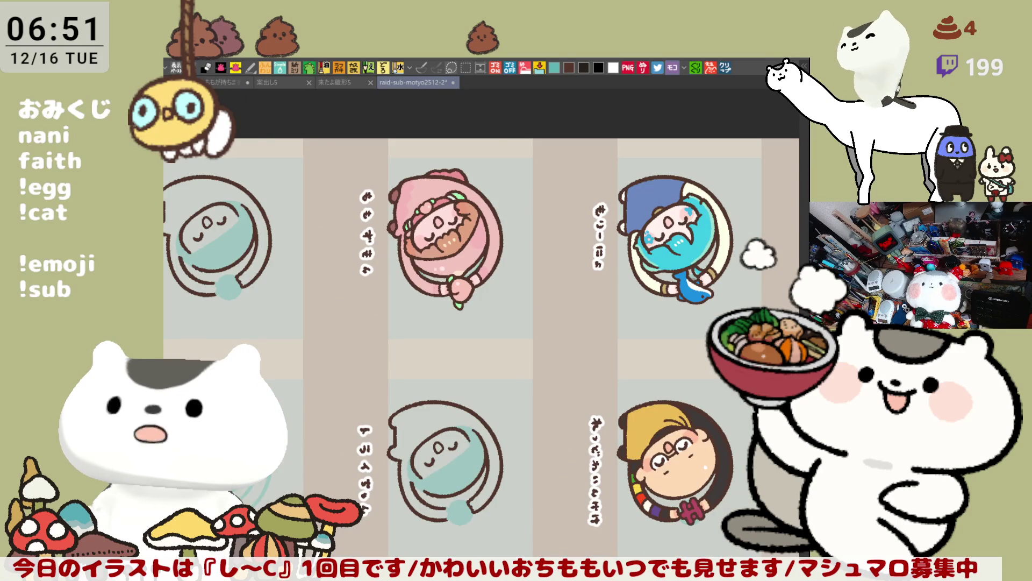
key("r")
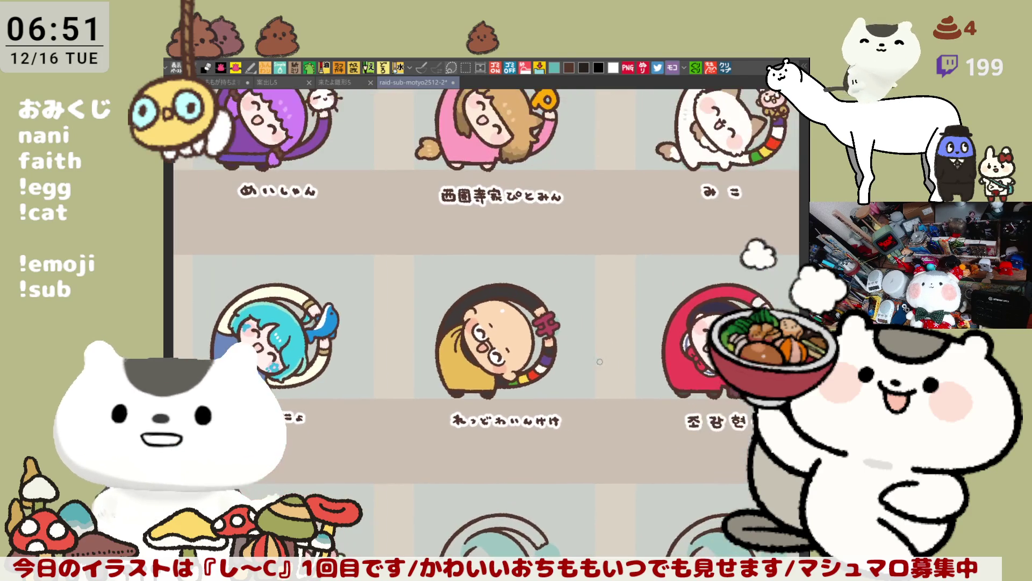
left_click_drag(639, 194, 591, 392)
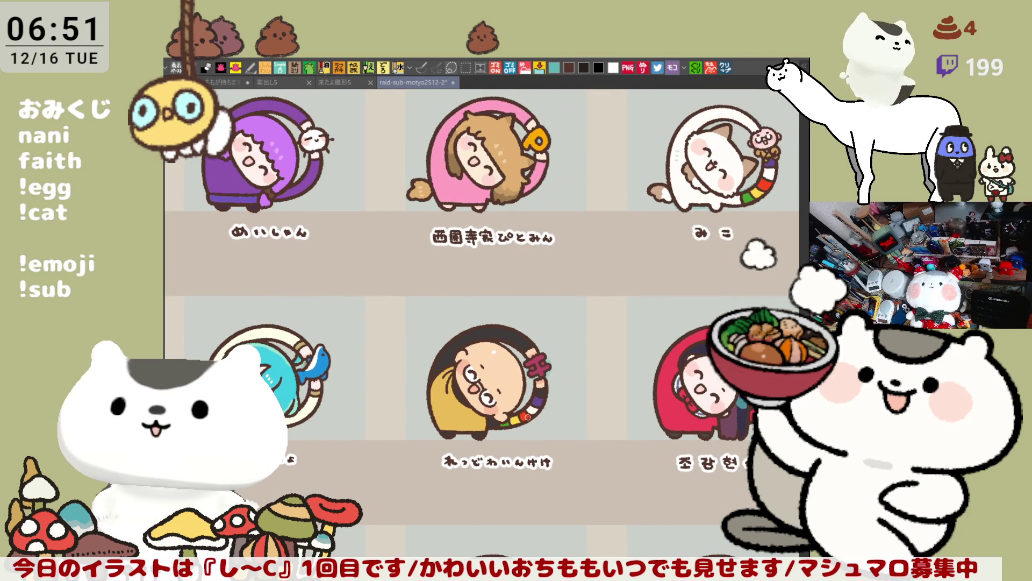
scroll(538, 419, "up", 2)
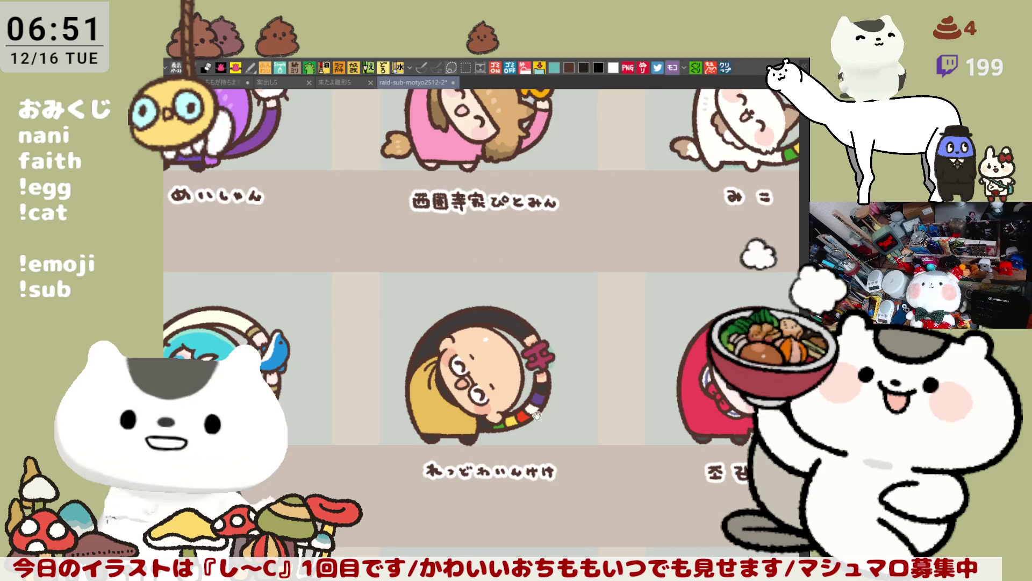
left_click_drag(537, 414, 543, 233)
scroll(542, 232, "up", 2)
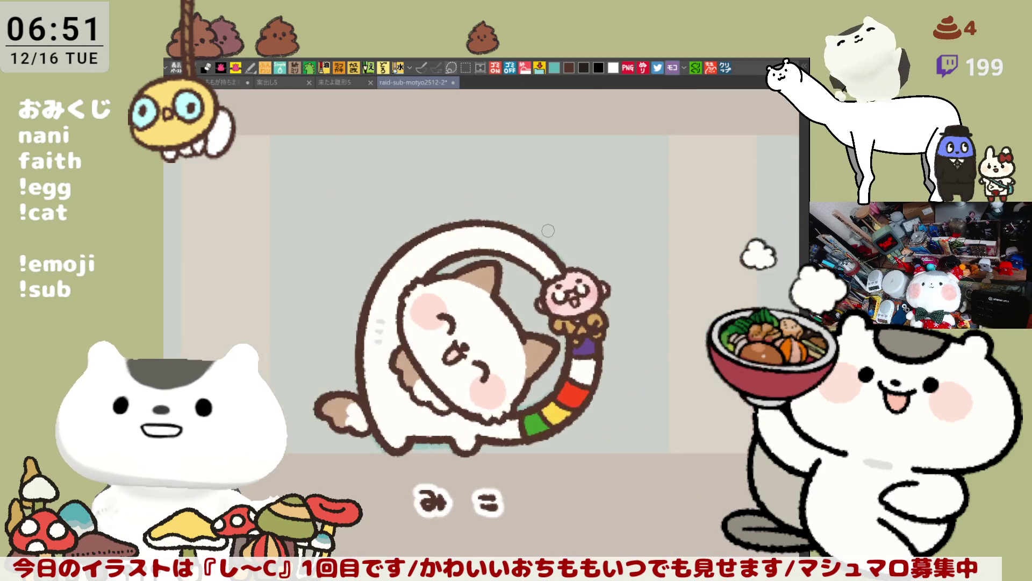
scroll(585, 377, "up", 1)
scroll(584, 377, "up", 1)
scroll(584, 376, "up", 2)
scroll(584, 377, "up", 2)
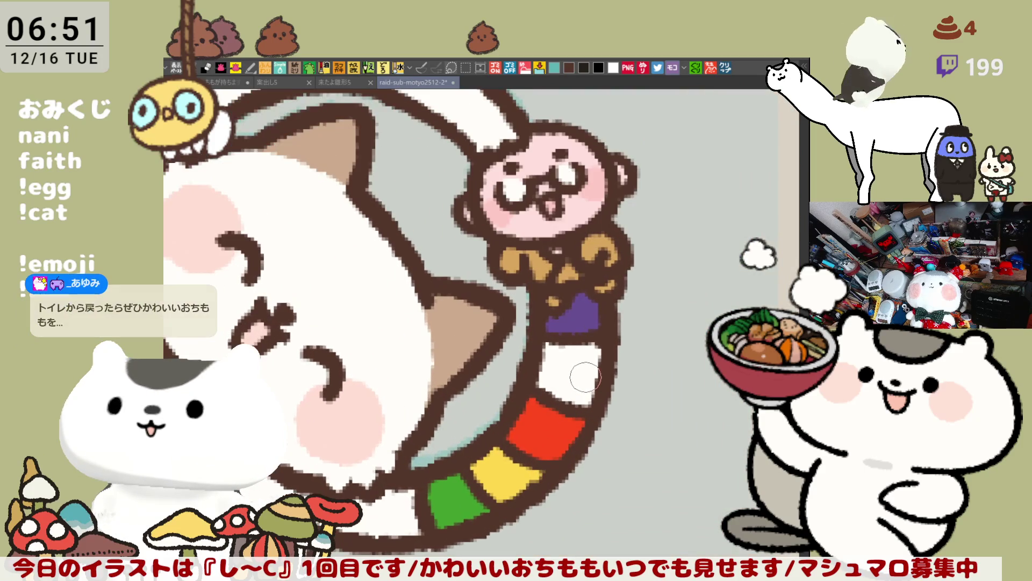
scroll(584, 377, "down", 2)
scroll(584, 377, "down", 1)
scroll(583, 377, "down", 1)
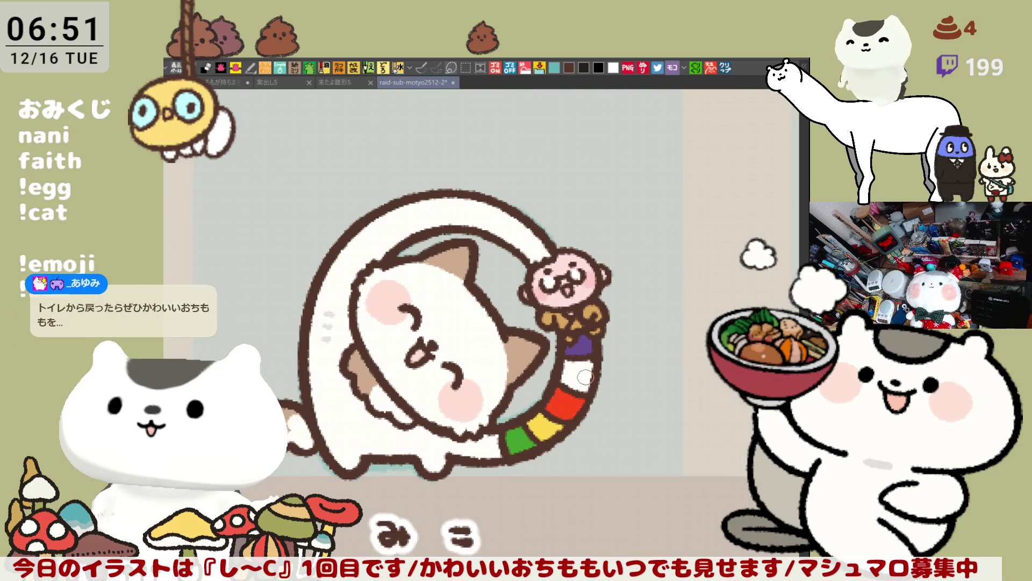
scroll(584, 376, "down", 1)
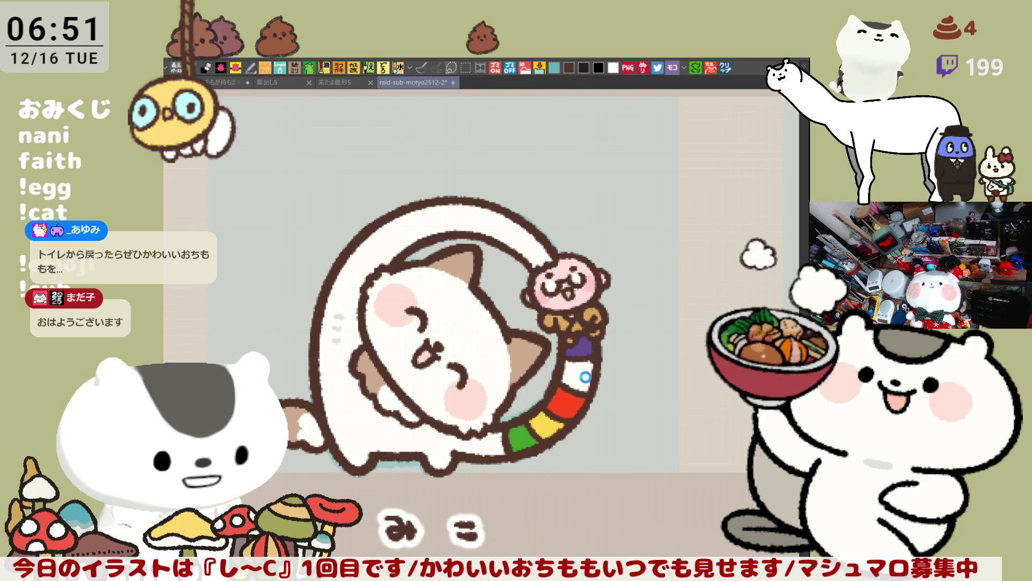
scroll(584, 377, "down", 1)
scroll(584, 377, "down", 1)
left_click_drag(585, 376, 697, 228)
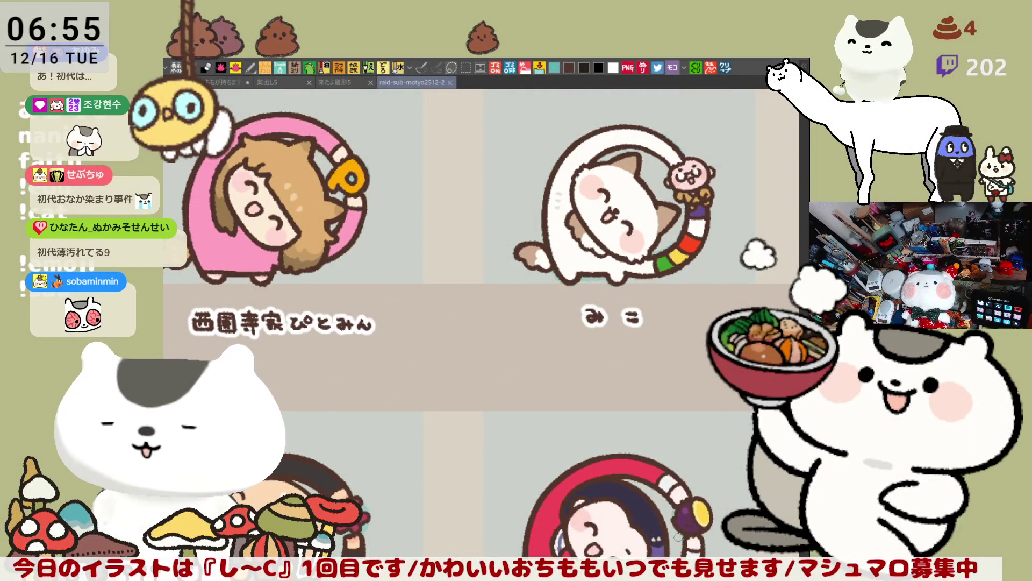
scroll(482, 323, "down", 1)
scroll(481, 323, "down", 3)
scroll(482, 323, "down", 2)
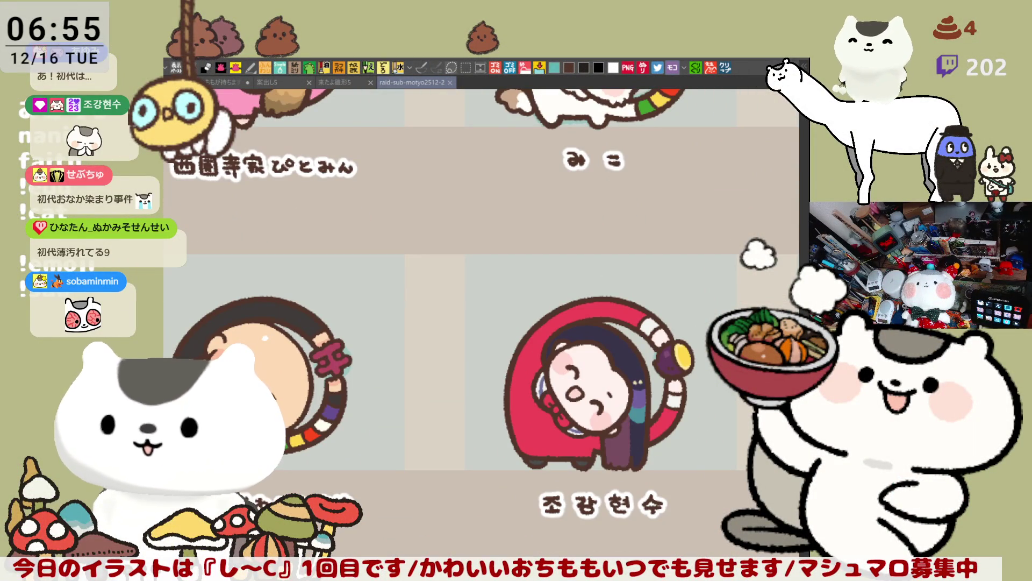
Pan across the grid, then tilt, straighten and centre the view on the トライちゃん panel.
left_click_drag(664, 472, 579, 393)
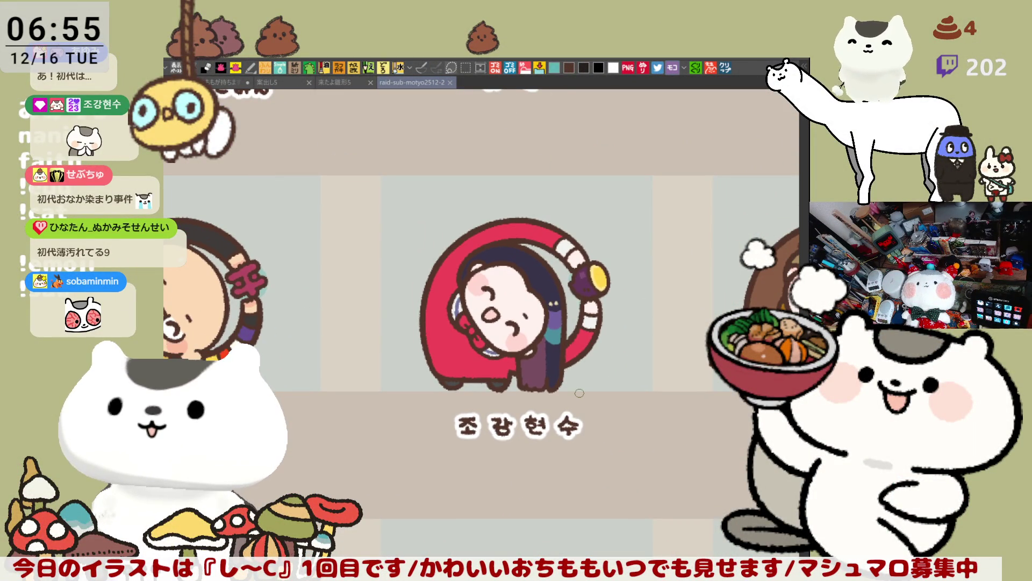
scroll(580, 393, "down", 2)
scroll(580, 393, "down", 2)
scroll(580, 392, "down", 1)
scroll(579, 393, "down", 1)
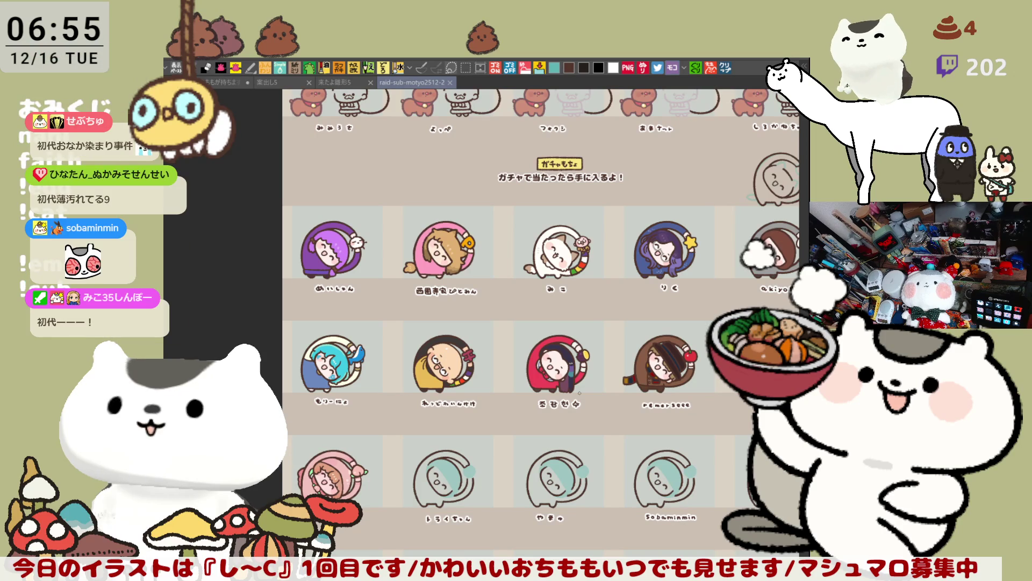
scroll(579, 393, "up", 1)
scroll(579, 393, "up", 1)
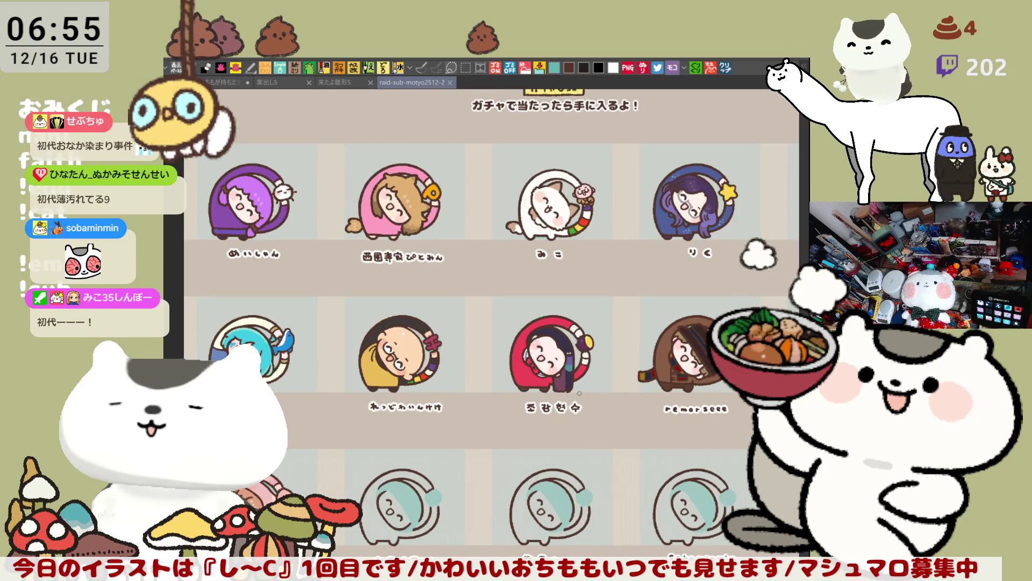
scroll(580, 393, "up", 1)
scroll(579, 393, "up", 1)
scroll(579, 393, "up", 1)
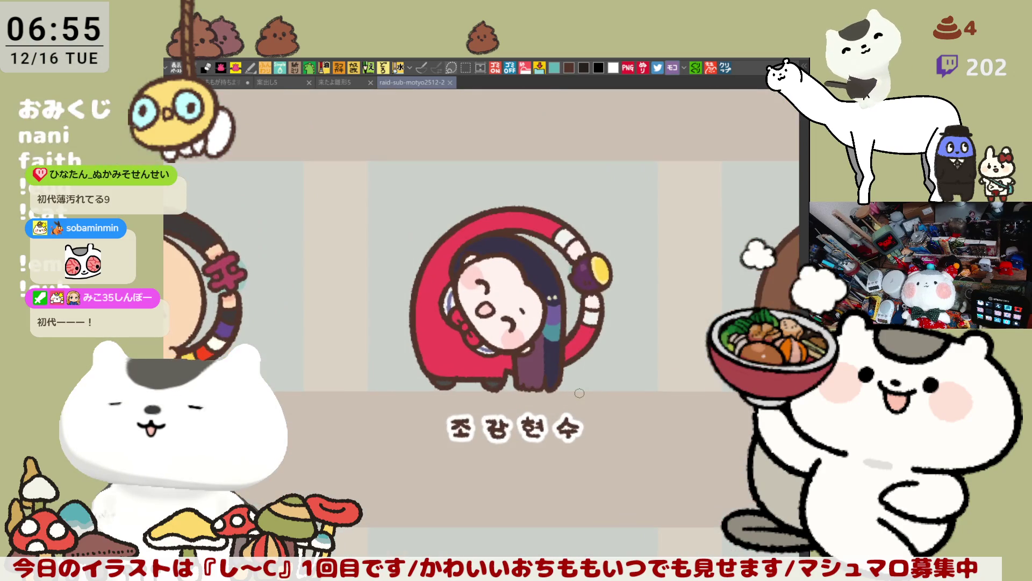
scroll(579, 393, "down", 1)
scroll(579, 393, "down", 2)
mouse_move(516, 375)
left_mouse_down()
mouse_move(500, 312)
mouse_move(661, 252)
mouse_move(635, 305)
left_mouse_up()
scroll(500, 313, "up", 3)
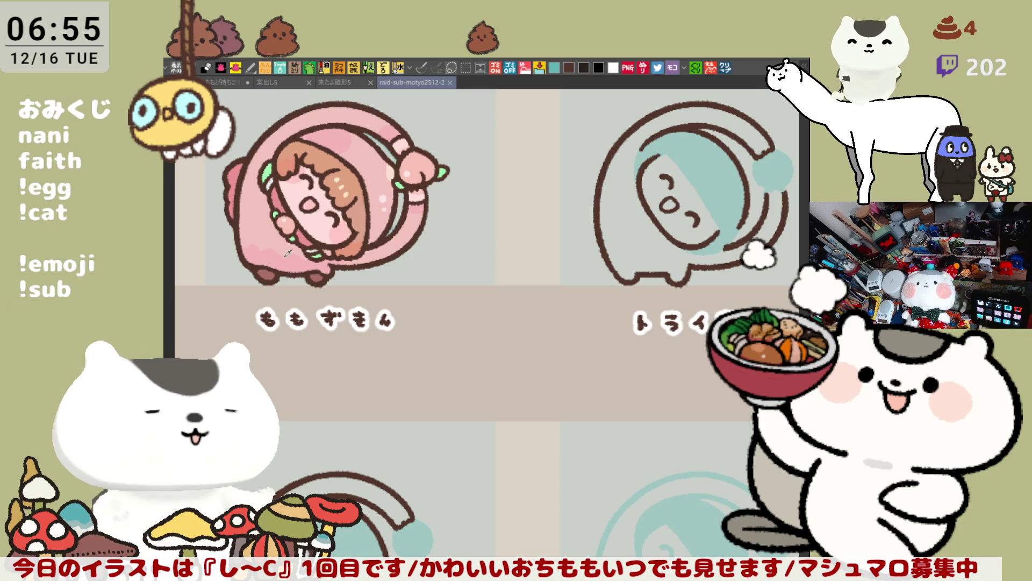
mouse_move(313, 225)
left_mouse_down()
mouse_move(553, 233)
mouse_move(575, 265)
left_mouse_up()
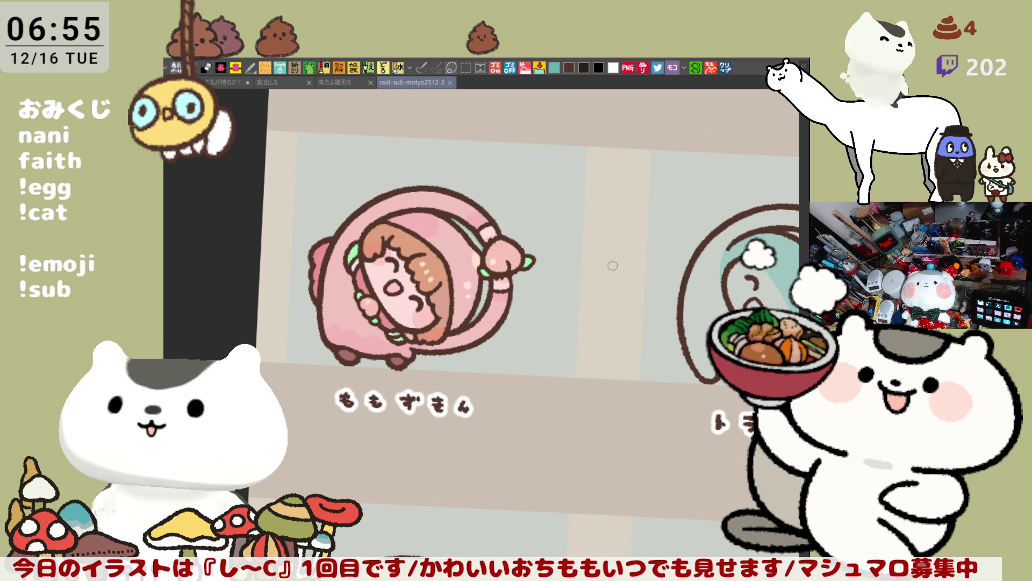
left_click_drag(574, 265, 651, 350)
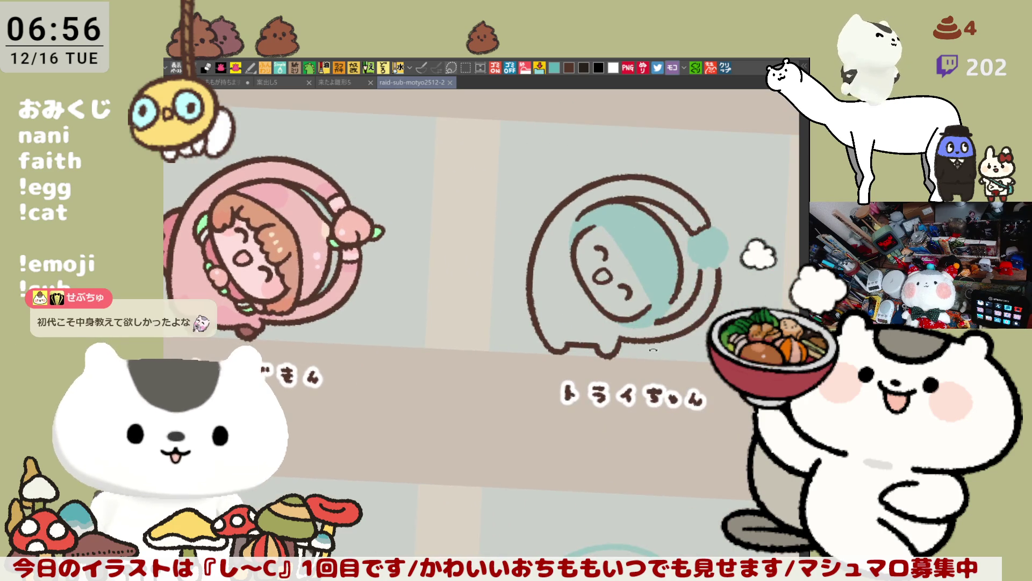
scroll(651, 349, "down", 2)
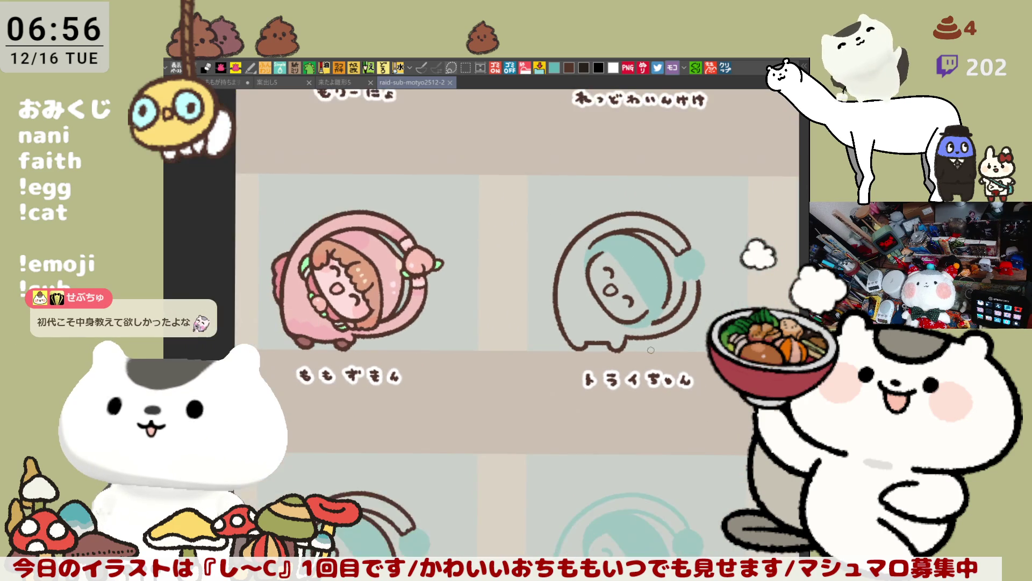
scroll(651, 349, "up", 2)
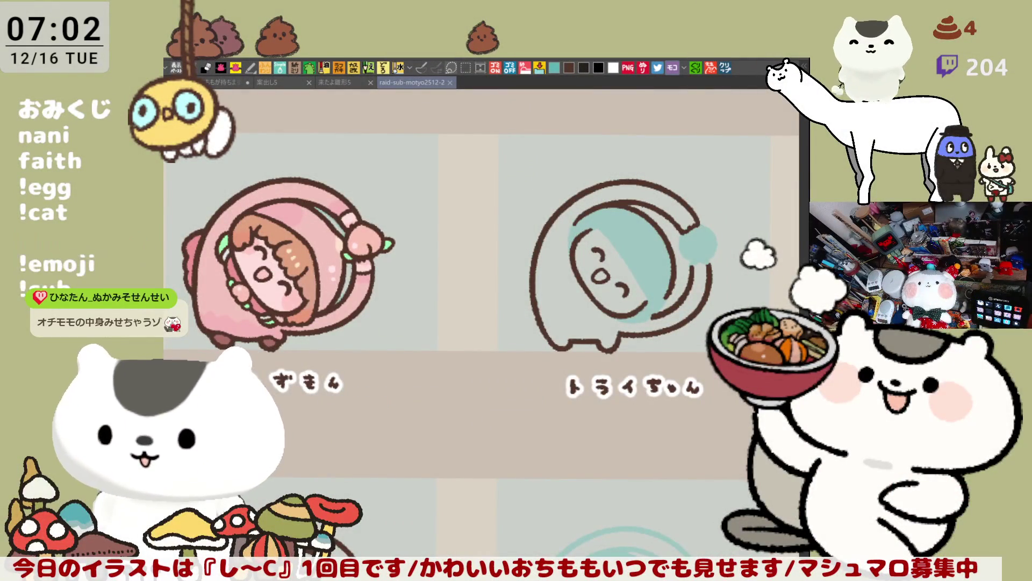
scroll(555, 285, "down", 2)
scroll(555, 284, "down", 1)
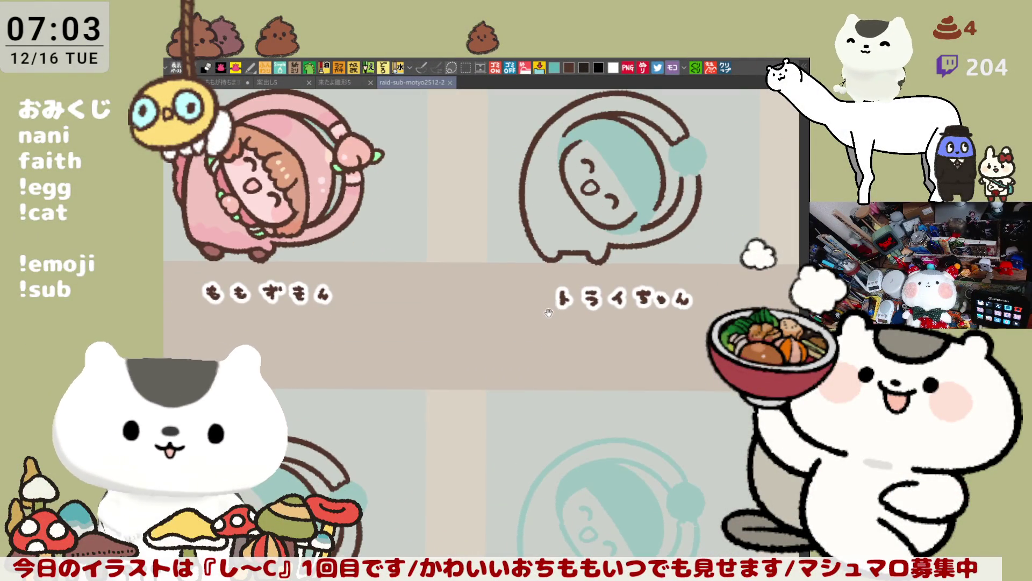
Turn the view around Tri-chan's face and dab a first grey mark at the top of her head.
left_click_drag(556, 285, 591, 305)
scroll(572, 334, "down", 1)
scroll(574, 334, "down", 1)
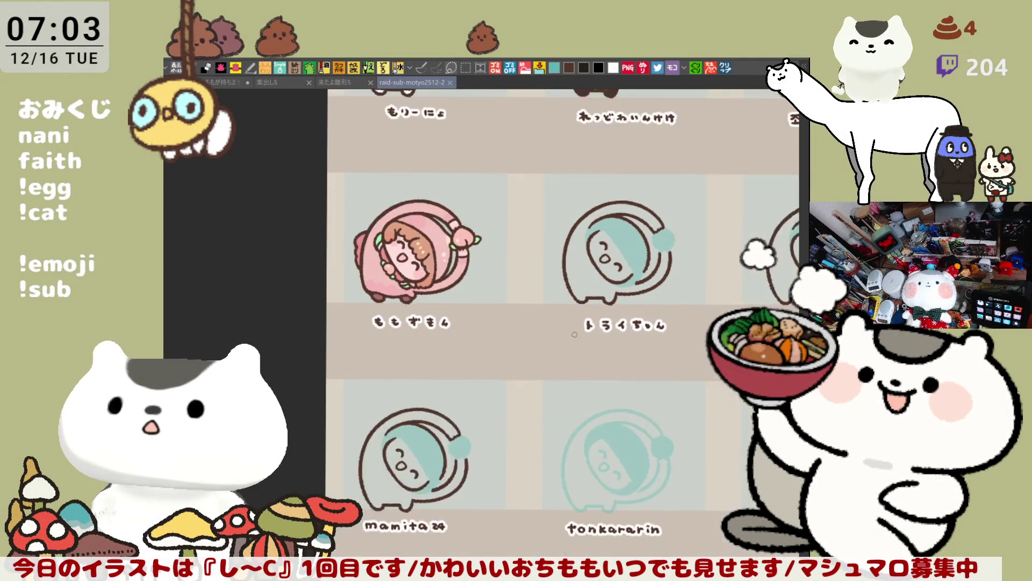
scroll(574, 334, "down", 1)
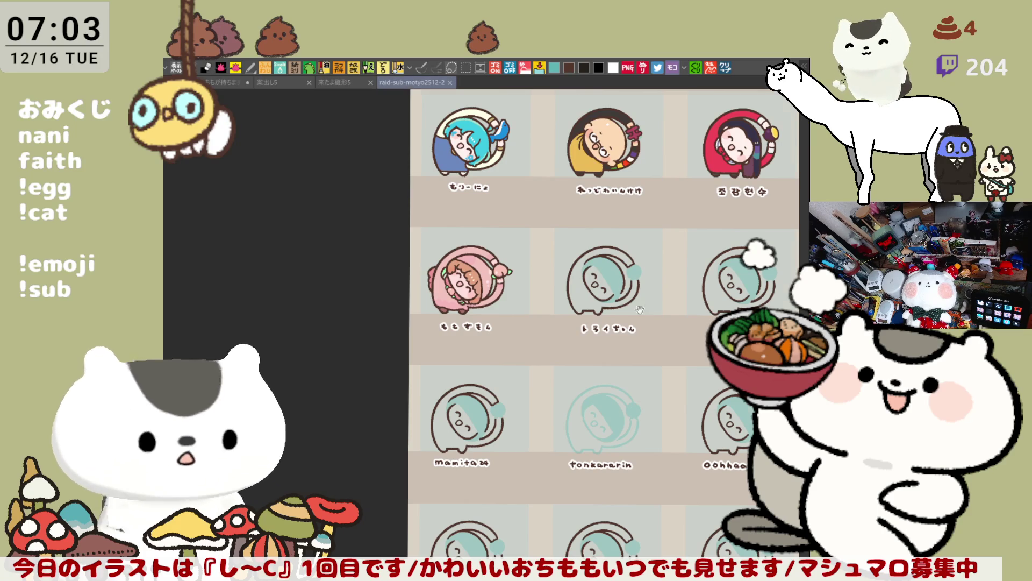
scroll(541, 330, "up", 1)
scroll(541, 330, "up", 1)
scroll(541, 330, "up", 1)
scroll(540, 330, "up", 1)
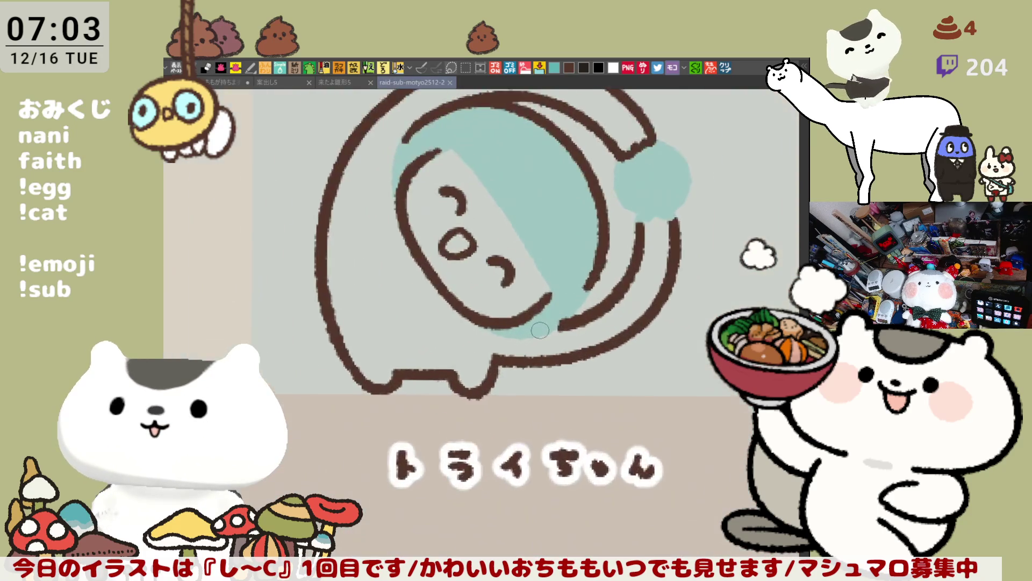
scroll(541, 330, "up", 1)
mouse_move(539, 330)
left_mouse_down()
mouse_move(550, 295)
mouse_move(586, 296)
mouse_move(521, 289)
mouse_move(604, 240)
left_mouse_up()
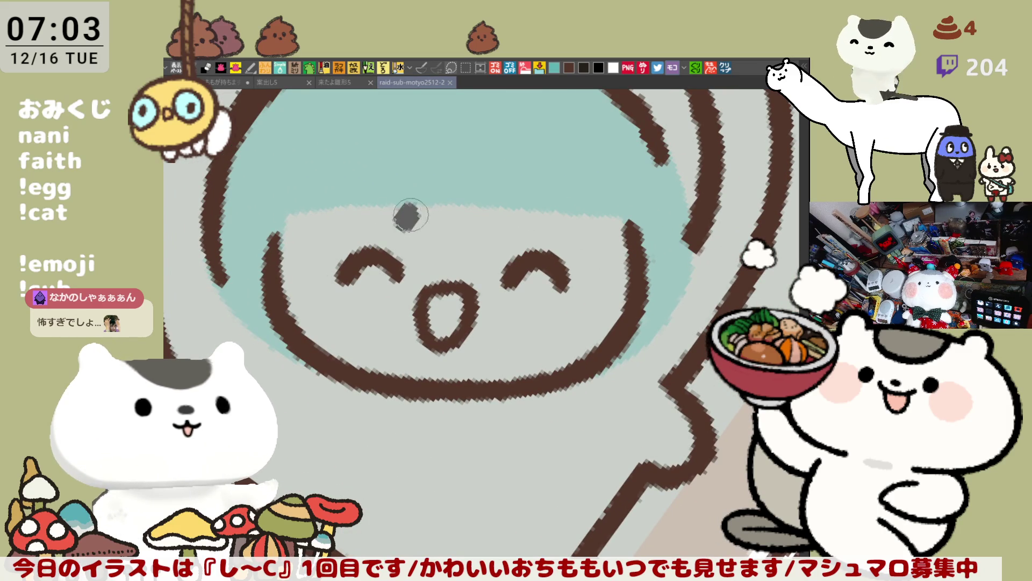
left_click(402, 215)
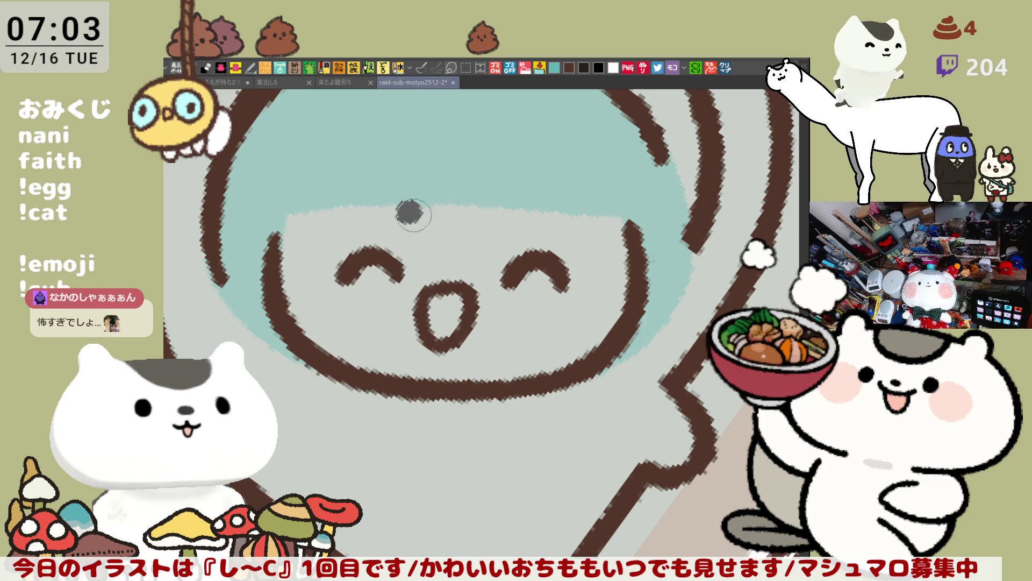
Add a second grey forehead dot and redraw the cheek curve a little further left.
left_click(506, 218)
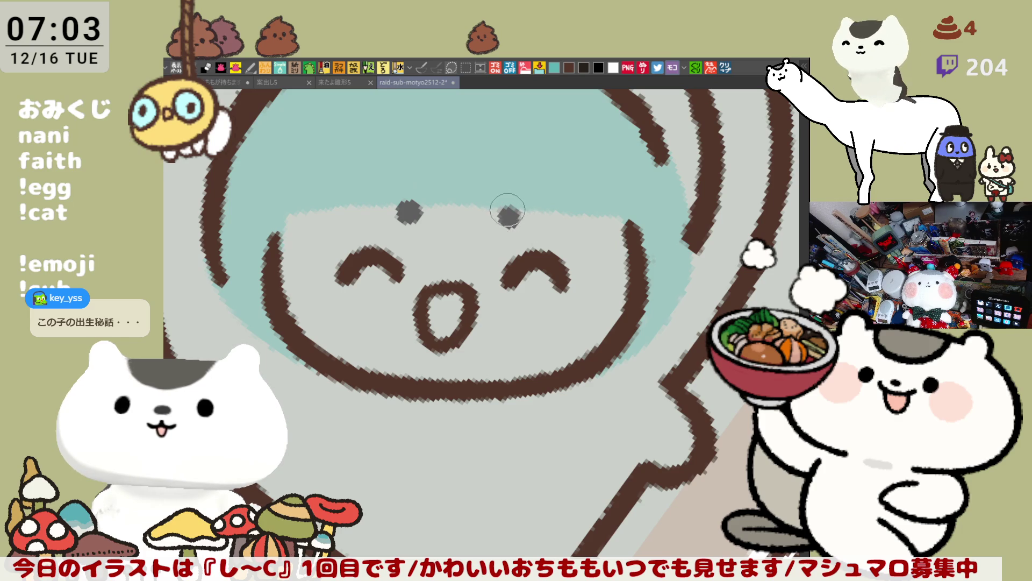
scroll(507, 212, "down", 2)
scroll(524, 246, "up", 2)
mouse_move(524, 231)
left_mouse_down()
mouse_move(592, 261)
mouse_move(630, 355)
mouse_move(596, 314)
mouse_move(628, 332)
left_mouse_up()
key("ctrl+z")
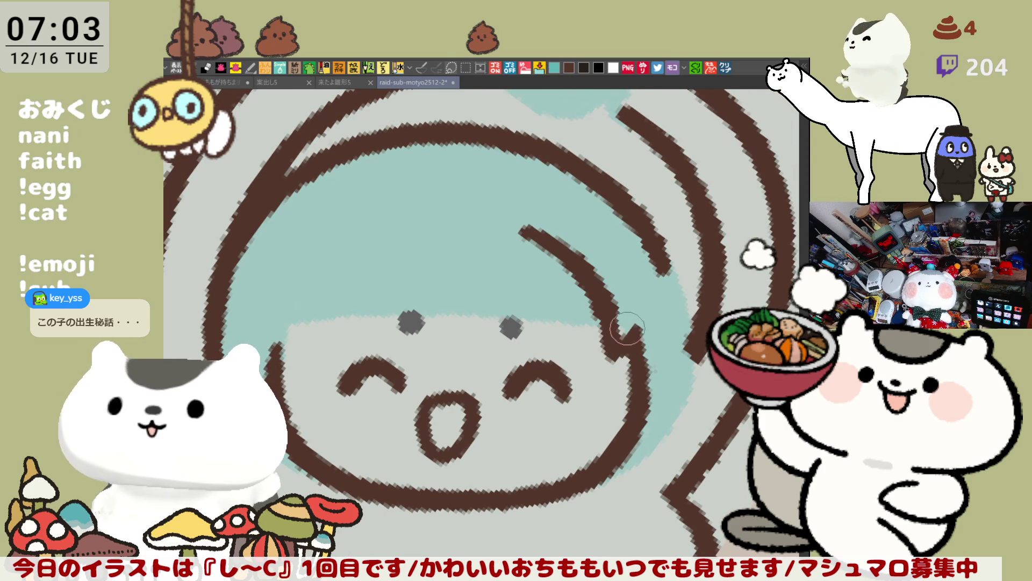
key("ctrl+z")
mouse_move(494, 227)
left_mouse_down()
mouse_move(556, 247)
mouse_move(598, 332)
mouse_move(630, 335)
left_mouse_up()
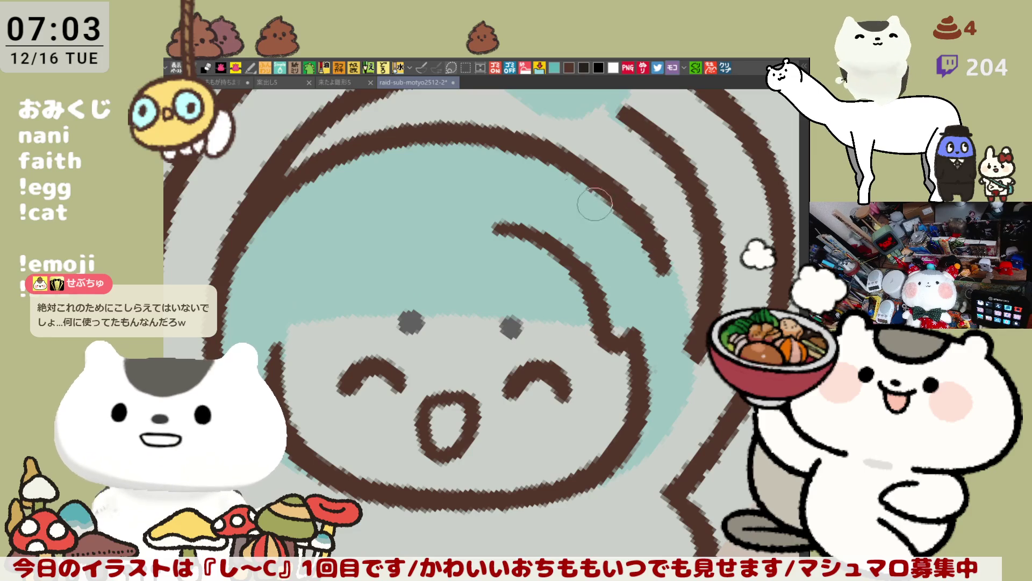
Extend the brown hair arc on the right further down.
left_click_drag(651, 250, 687, 323)
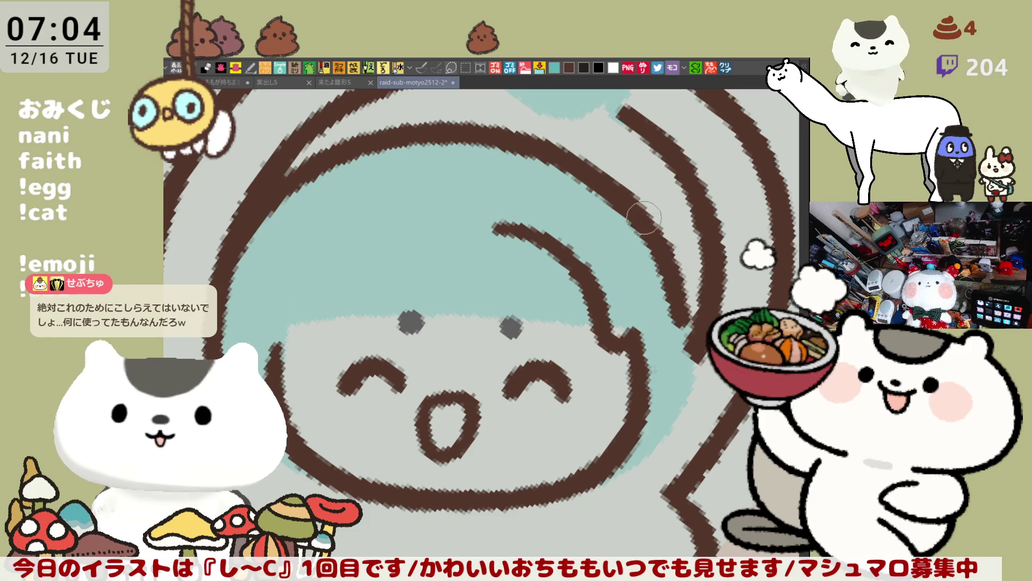
left_click_drag(604, 250, 623, 240)
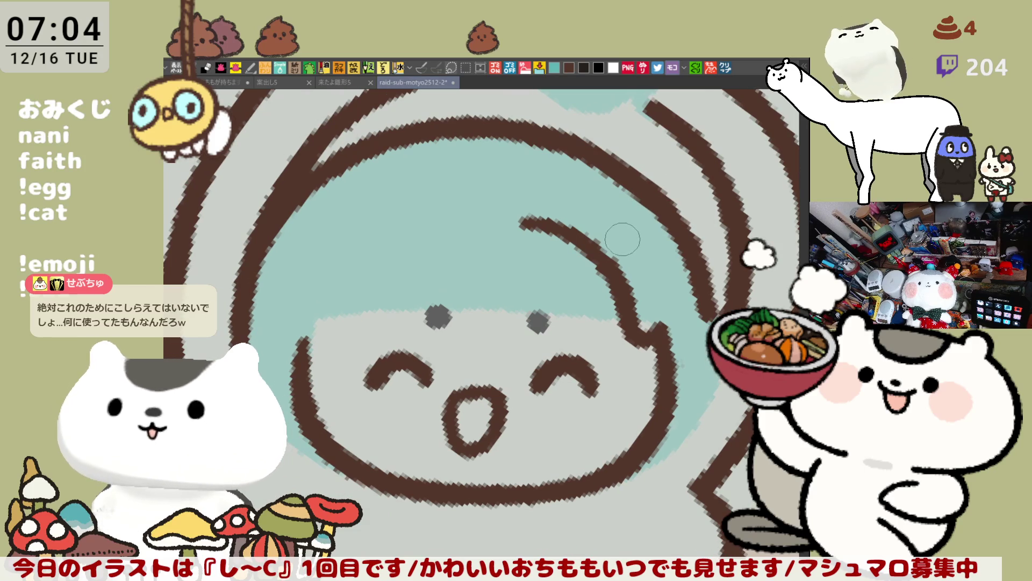
Redraw the left side and top of the brown head outline, retrying each stroke.
left_click_drag(400, 232, 324, 343)
key("ctrl+z")
left_click_drag(385, 231, 333, 349)
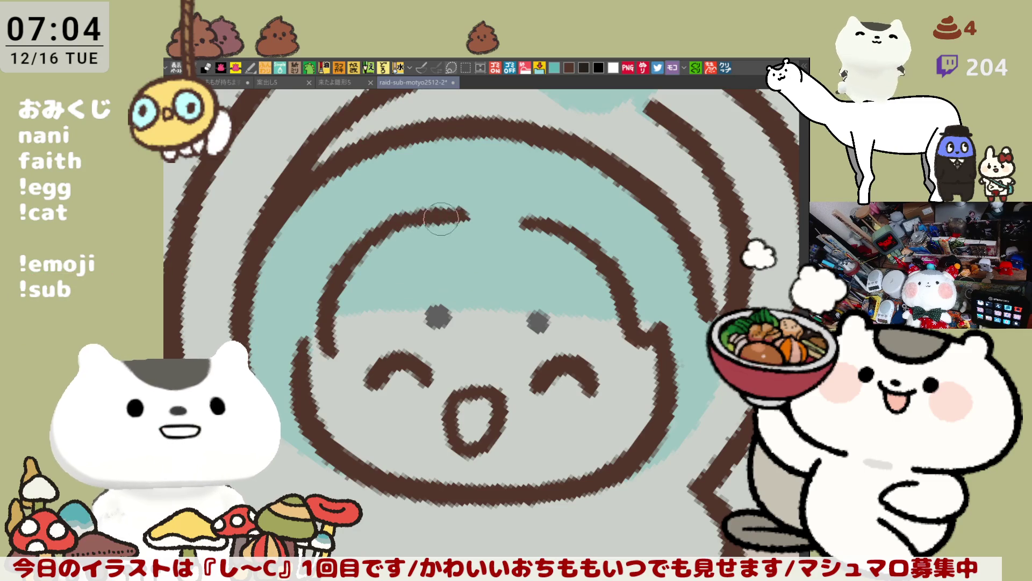
left_click_drag(370, 242, 466, 218)
key("ctrl+z")
left_click_drag(379, 234, 466, 221)
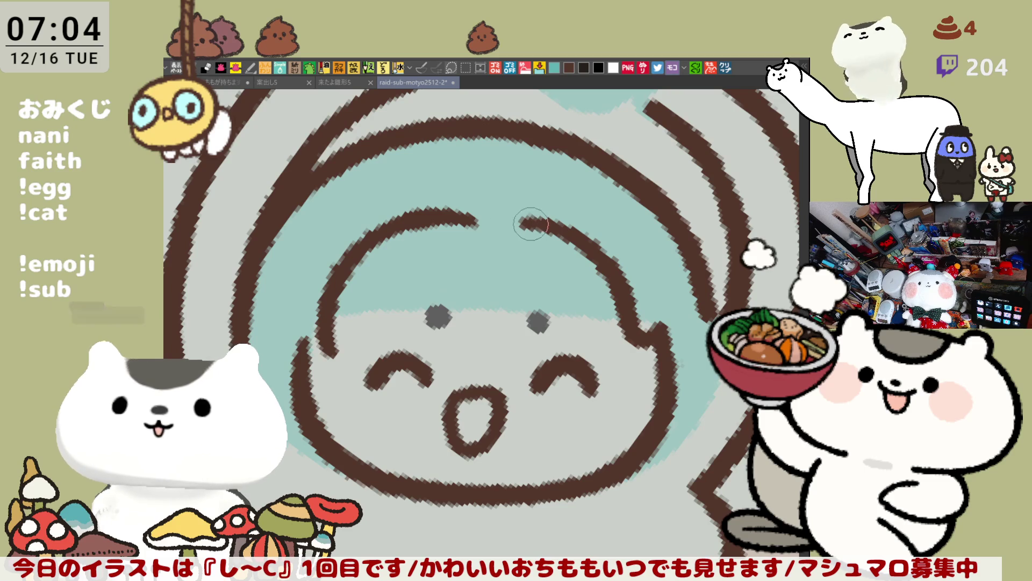
Close the gap along the top outline and touch up the left face line.
left_click_drag(499, 217, 547, 227)
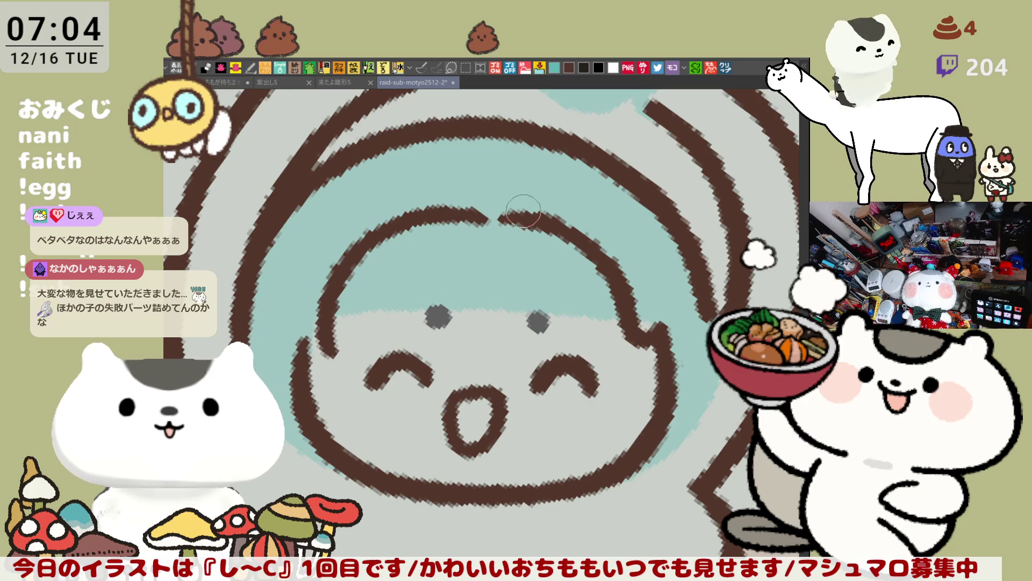
left_click_drag(473, 216, 532, 219)
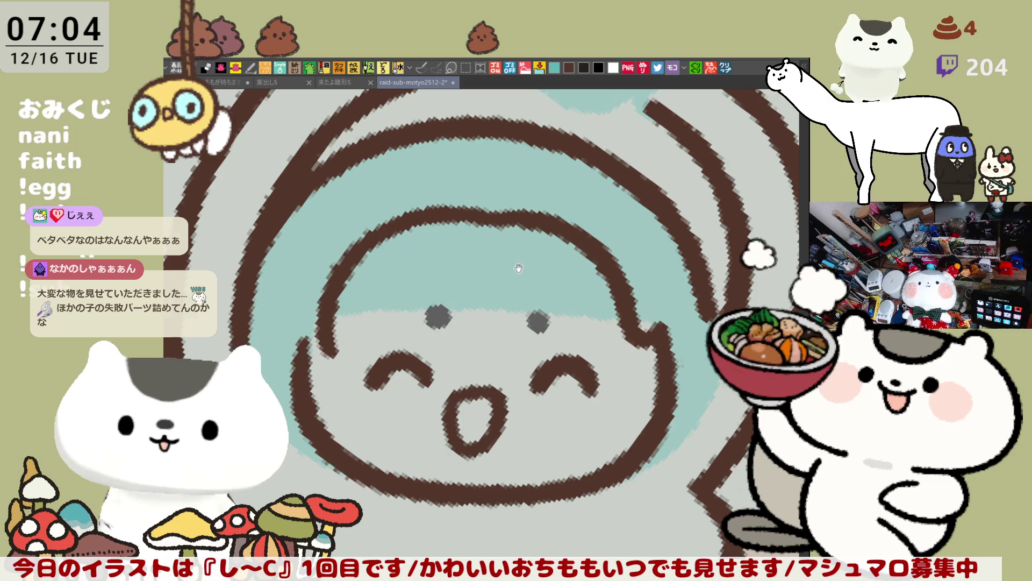
left_click_drag(519, 269, 568, 231)
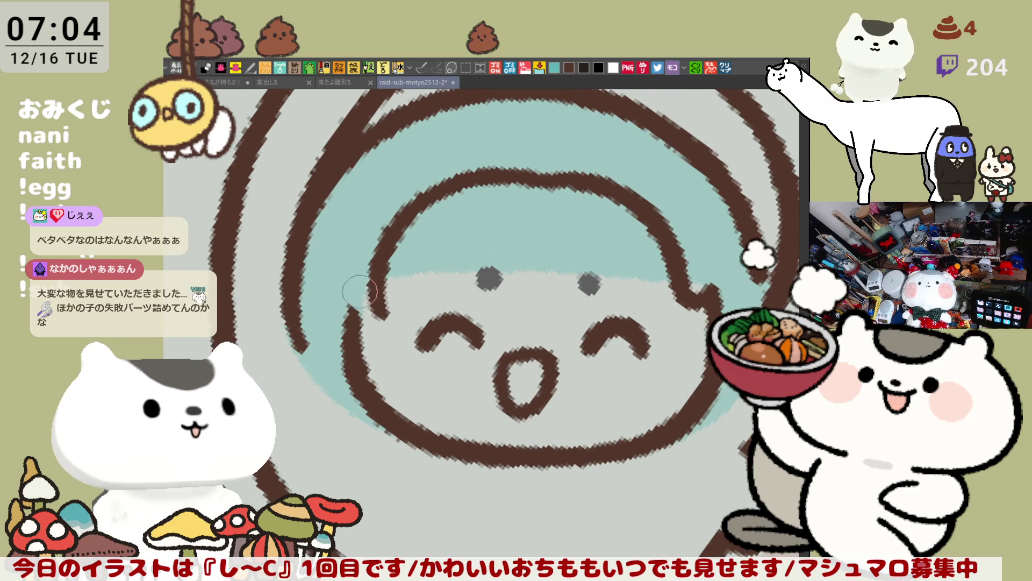
left_click_drag(360, 299, 342, 304)
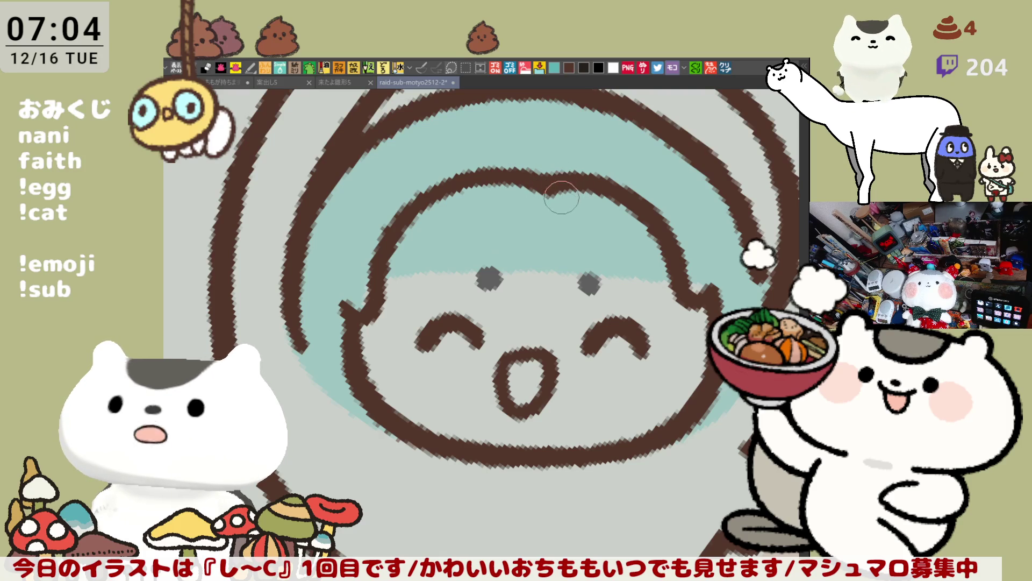
Tilt the view to the right side of the face and draw an ear outline there.
left_click_drag(562, 355, 492, 306)
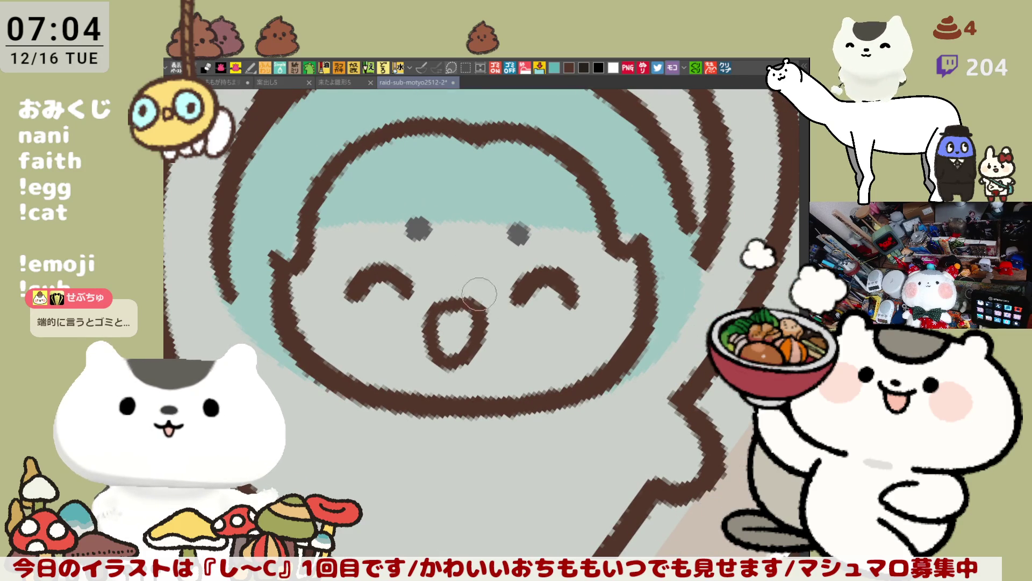
left_click_drag(480, 297, 646, 285)
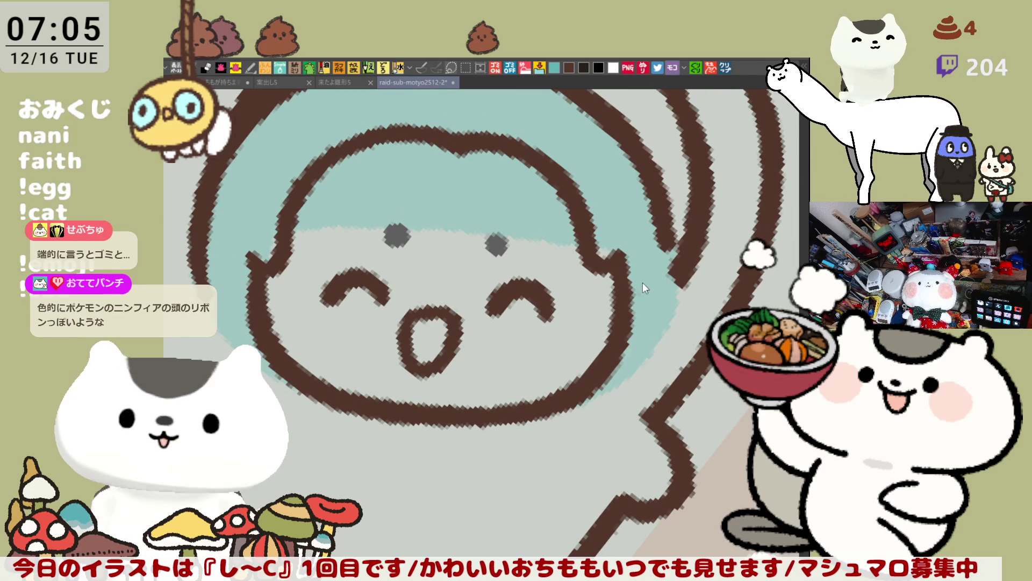
left_click_drag(622, 287, 626, 353)
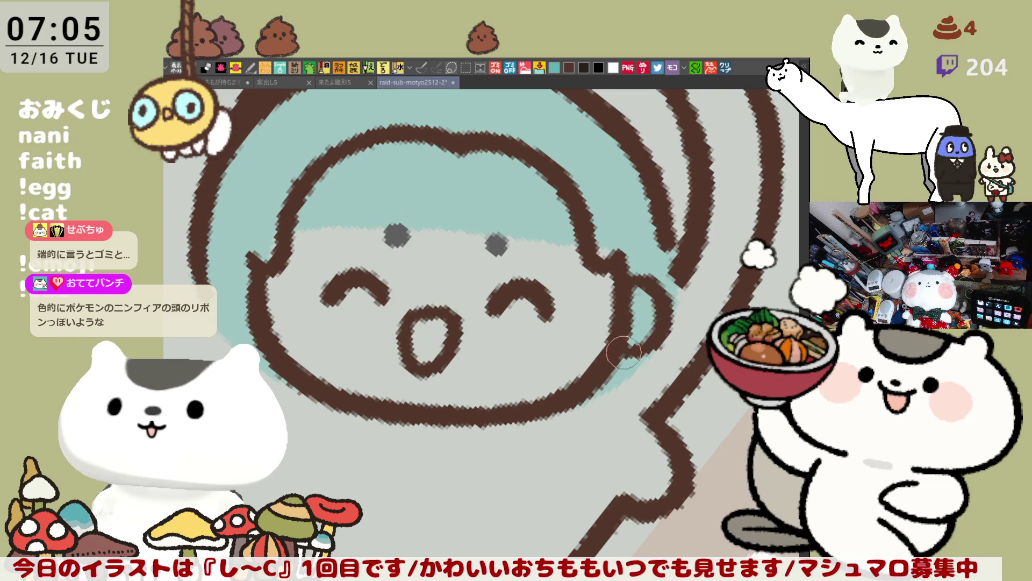
Redraw the right ear down to the face line and paint teal beside it along the outline.
key("ctrl+z")
left_click_drag(645, 300, 614, 367)
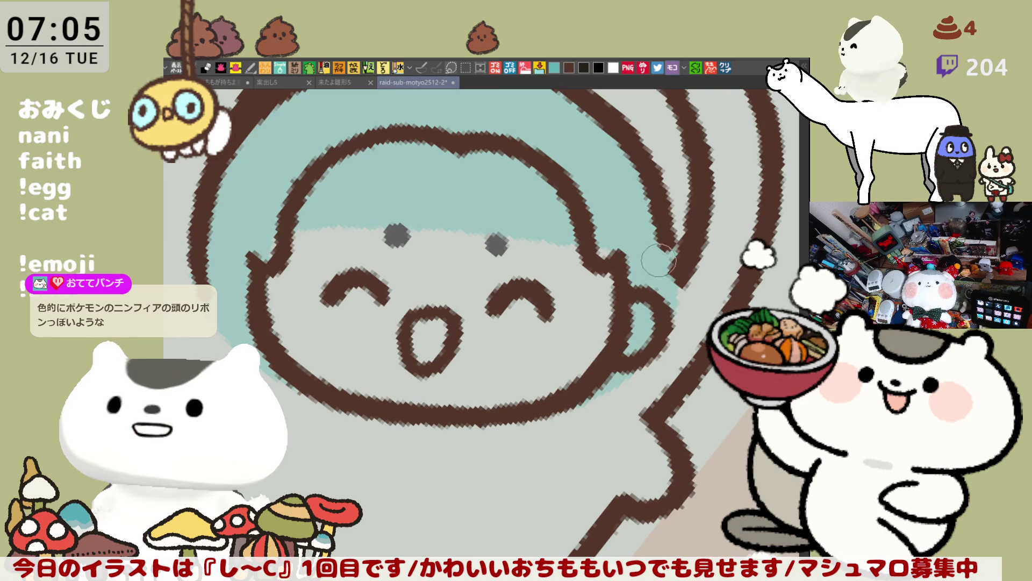
key("asciicircum")
key("asciicircum")
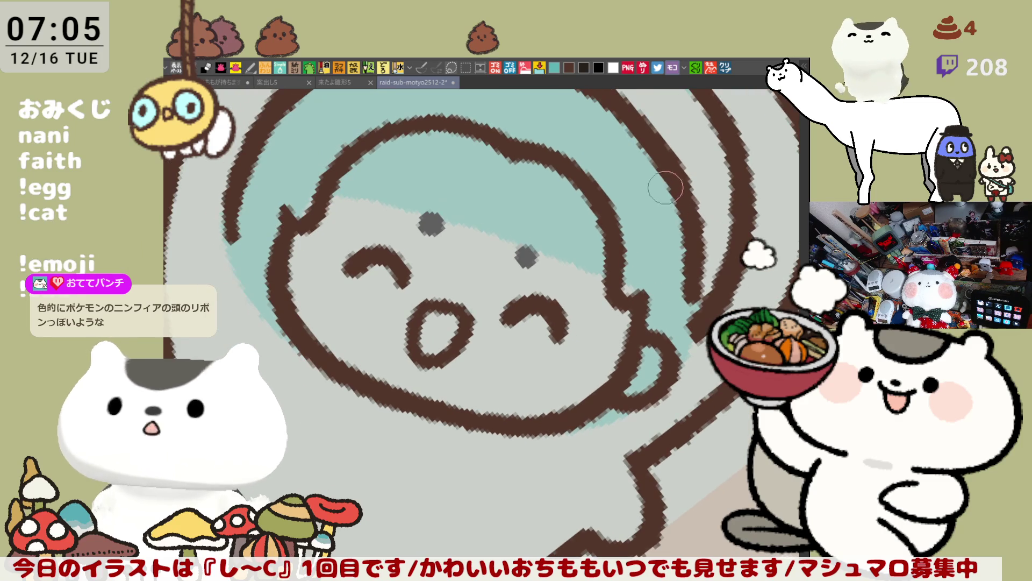
key("asciicircum")
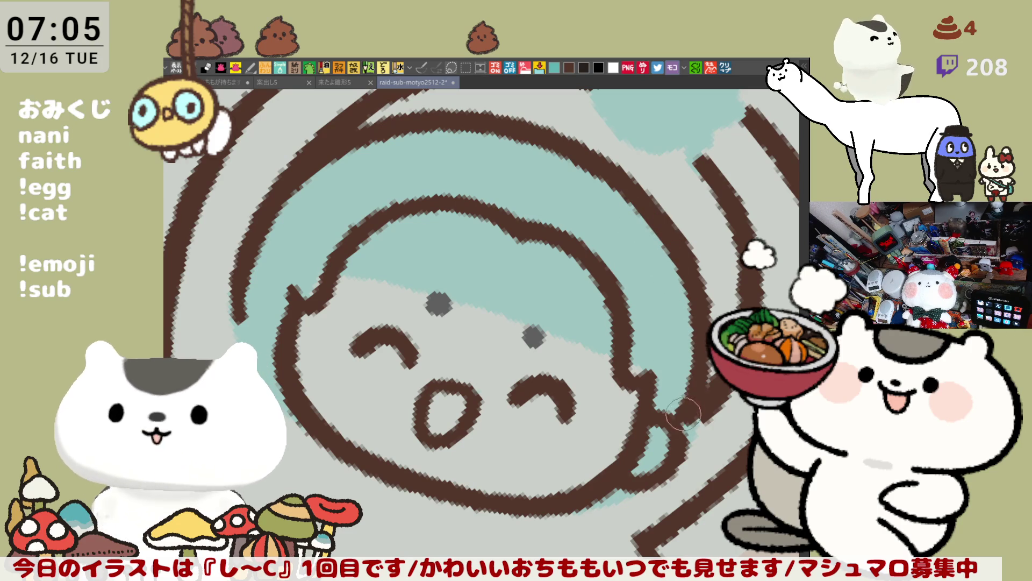
left_click_drag(696, 361, 676, 416)
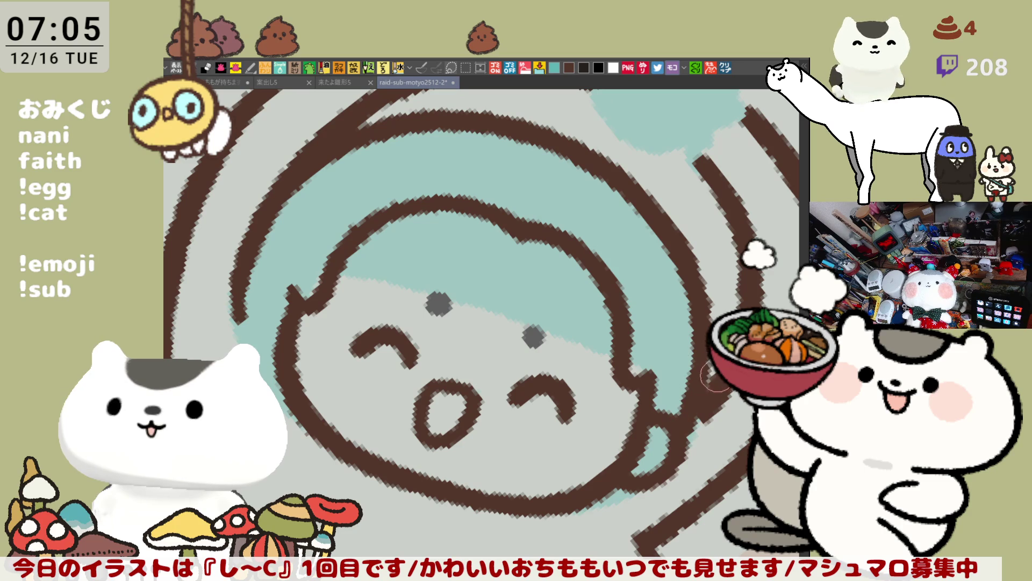
left_click_drag(711, 373, 680, 420)
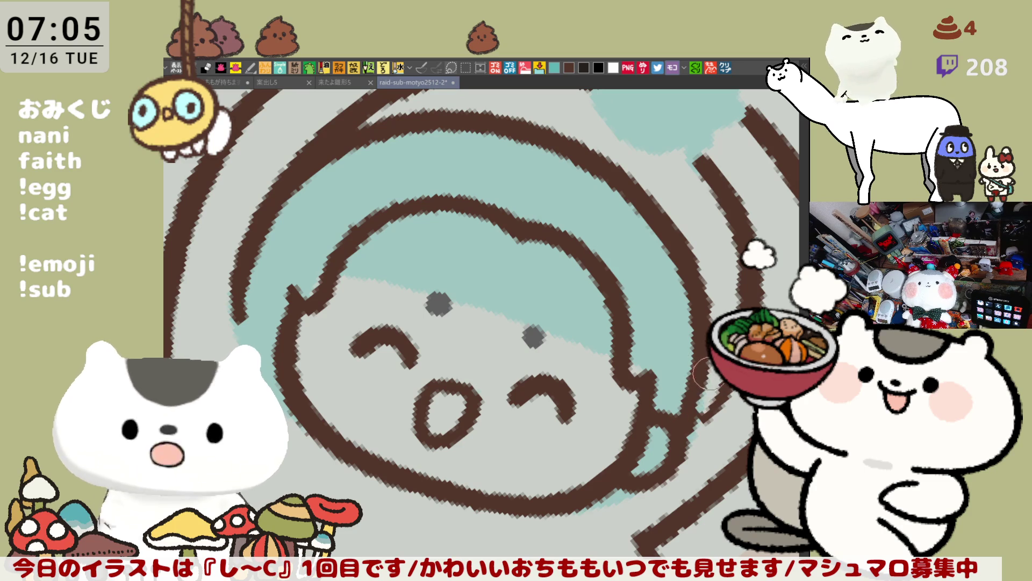
left_click_drag(713, 375, 691, 419)
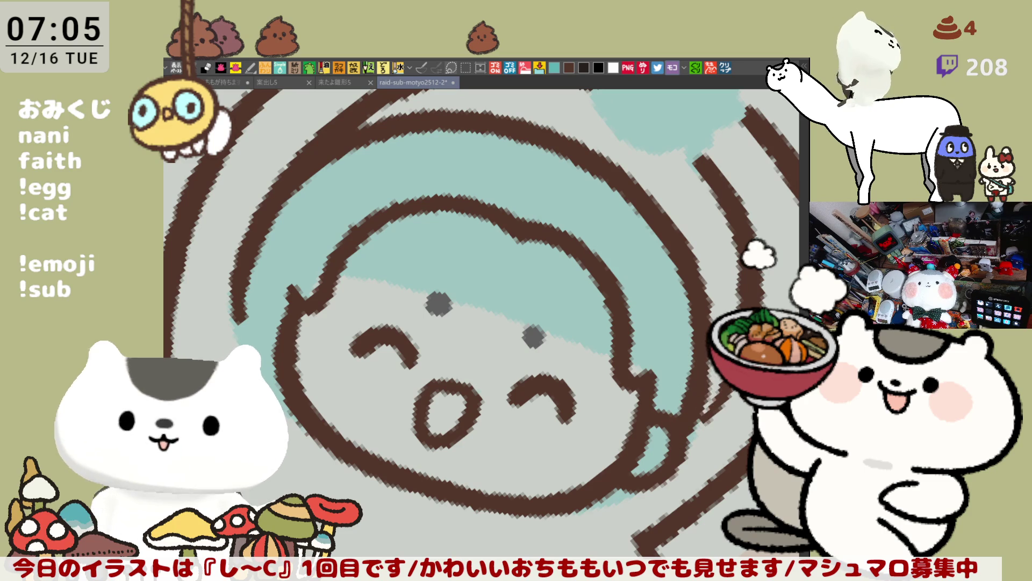
Turn the canvas back upright and draw the left ear outline.
key("asciicircum")
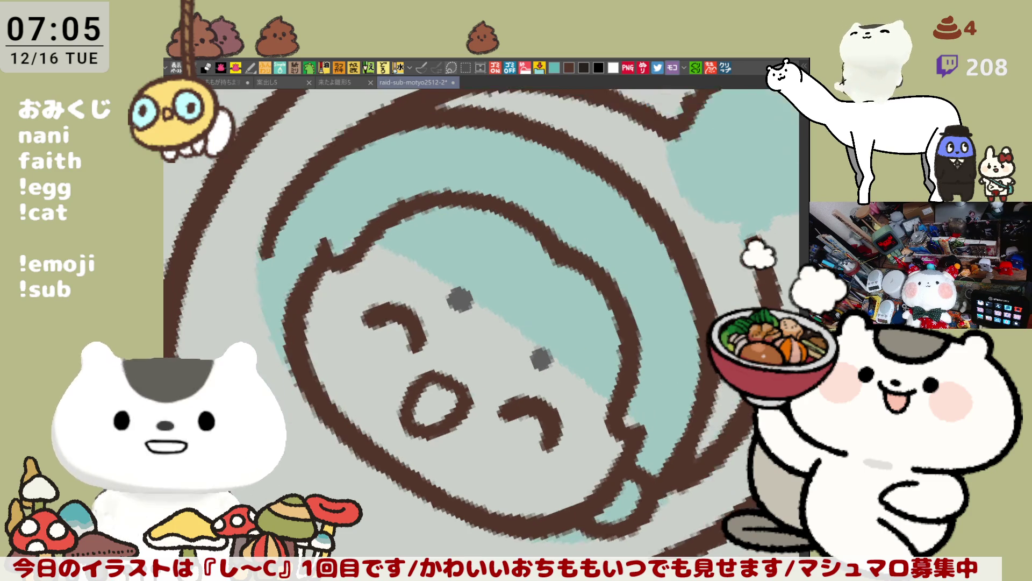
key("asciicircum")
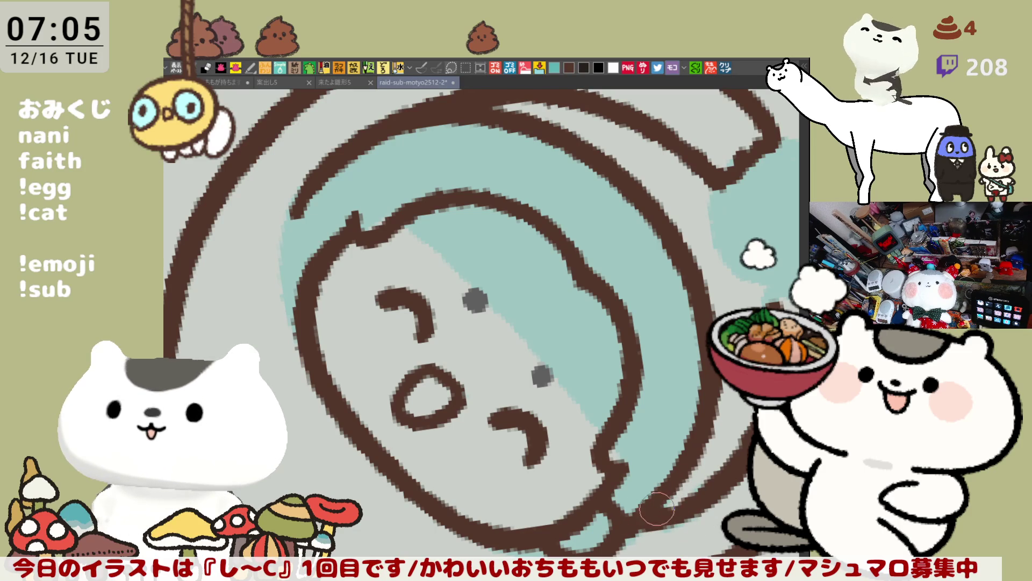
mouse_move(691, 484)
left_mouse_down()
mouse_move(474, 309)
mouse_move(499, 317)
left_mouse_up()
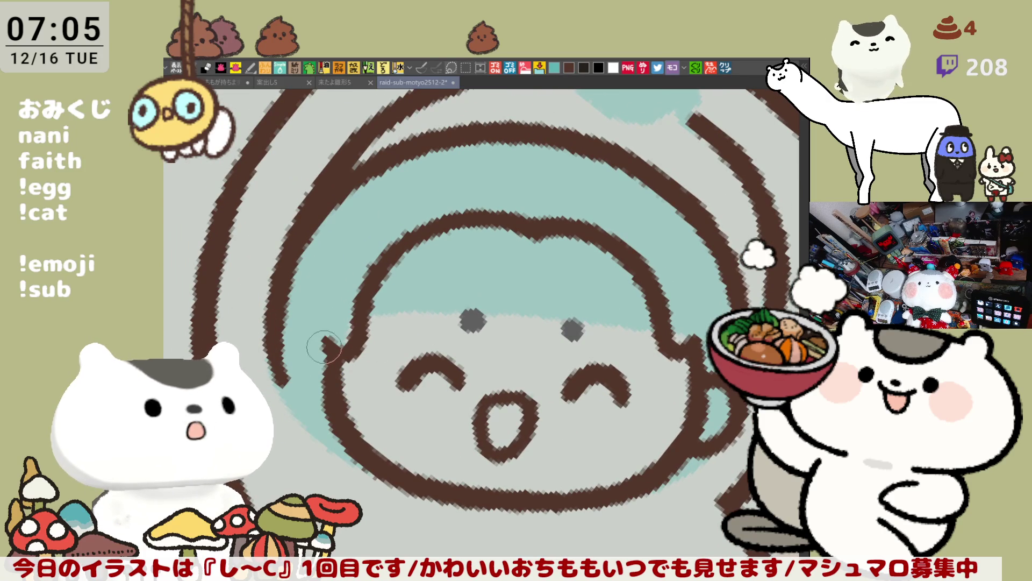
left_click_drag(325, 347, 338, 420)
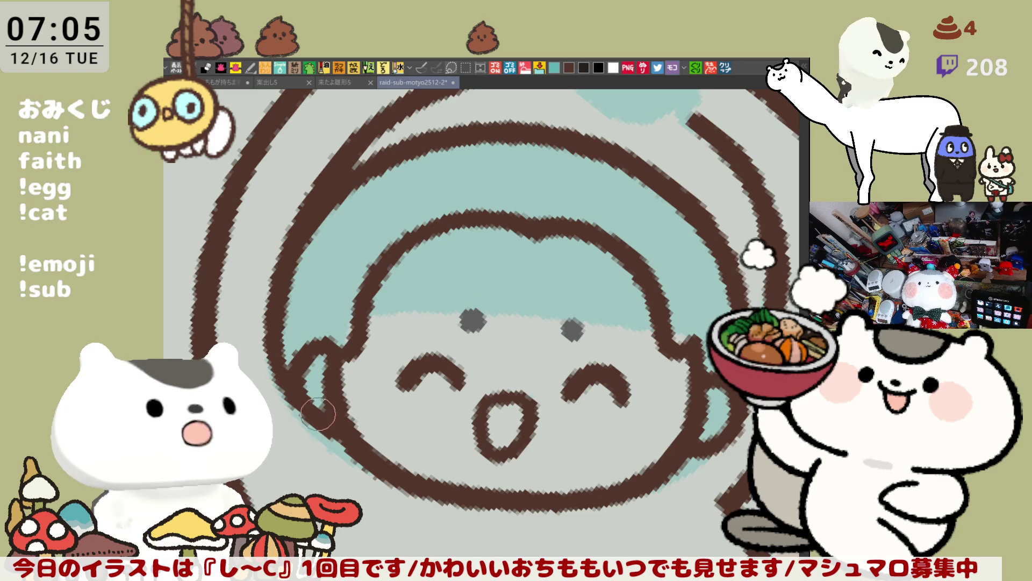
Rotate toward the head top and try short vertical strands under the hair line, undoing each.
key("asciicircum")
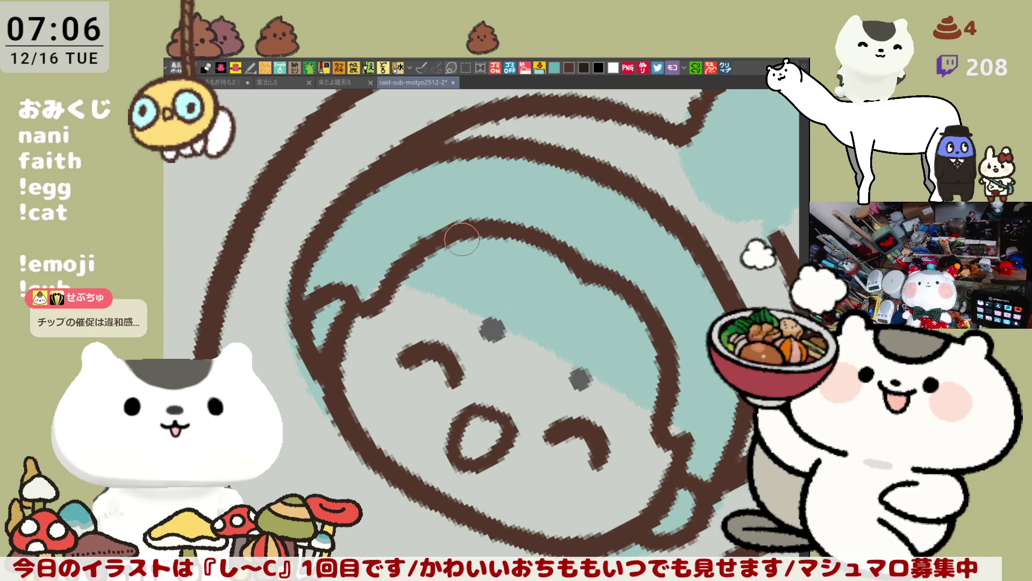
left_click_drag(462, 241, 519, 214)
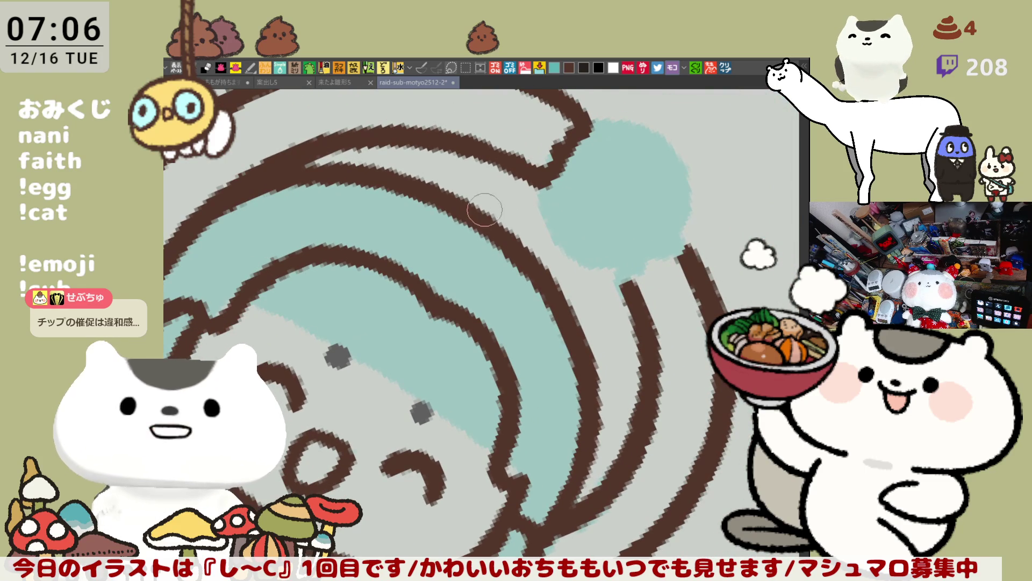
key("minus")
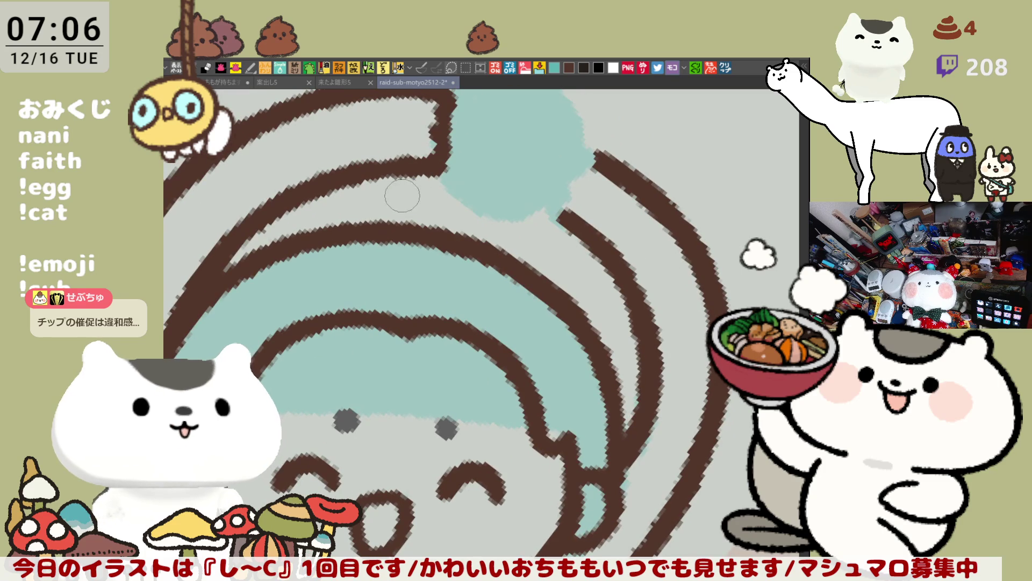
left_click_drag(419, 171, 411, 219)
key("ctrl+z")
left_click_drag(412, 171, 403, 222)
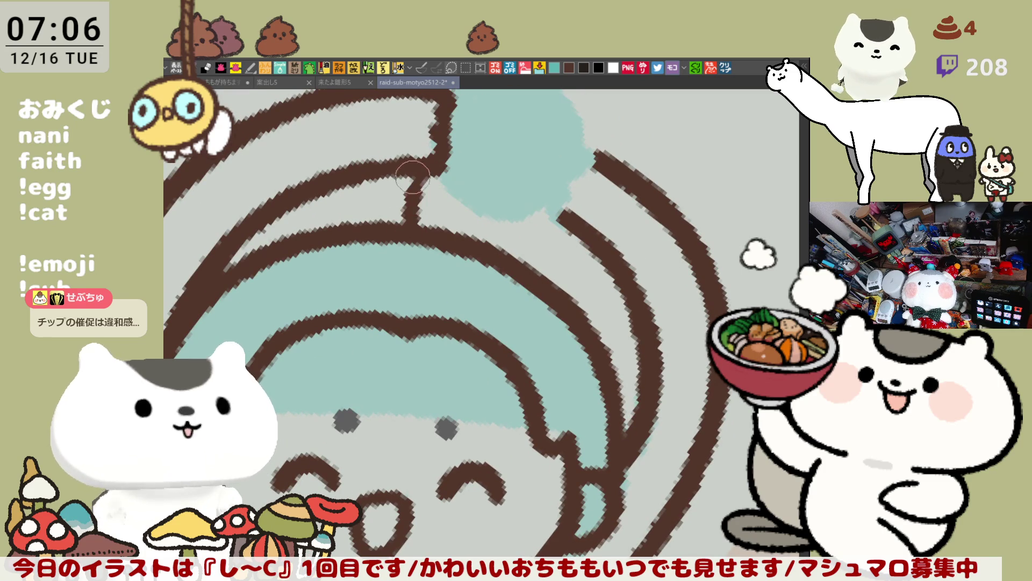
key("ctrl+z")
left_click_drag(411, 173, 402, 219)
key("ctrl+z")
left_click_drag(410, 173, 403, 220)
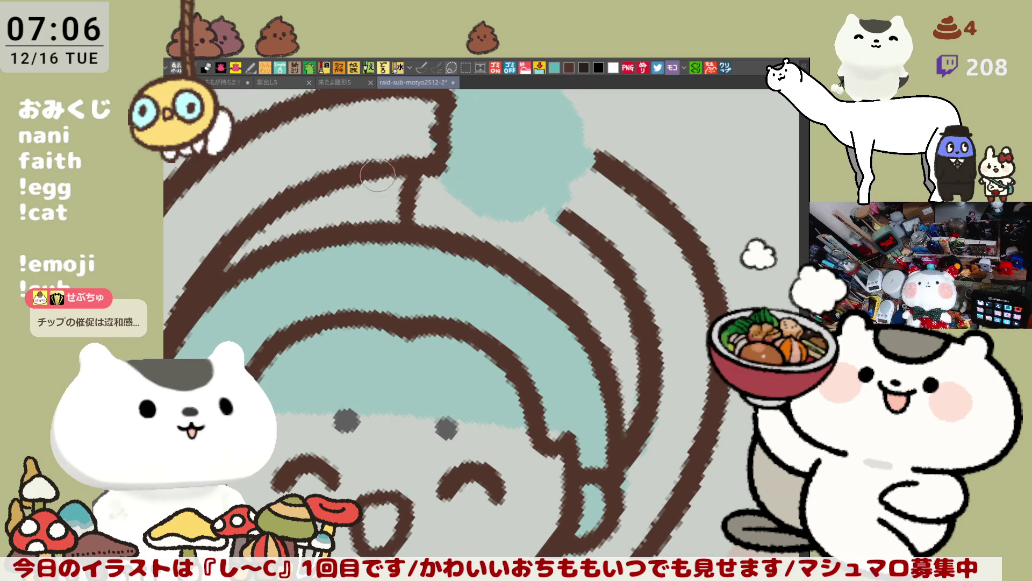
left_click_drag(357, 176, 348, 221)
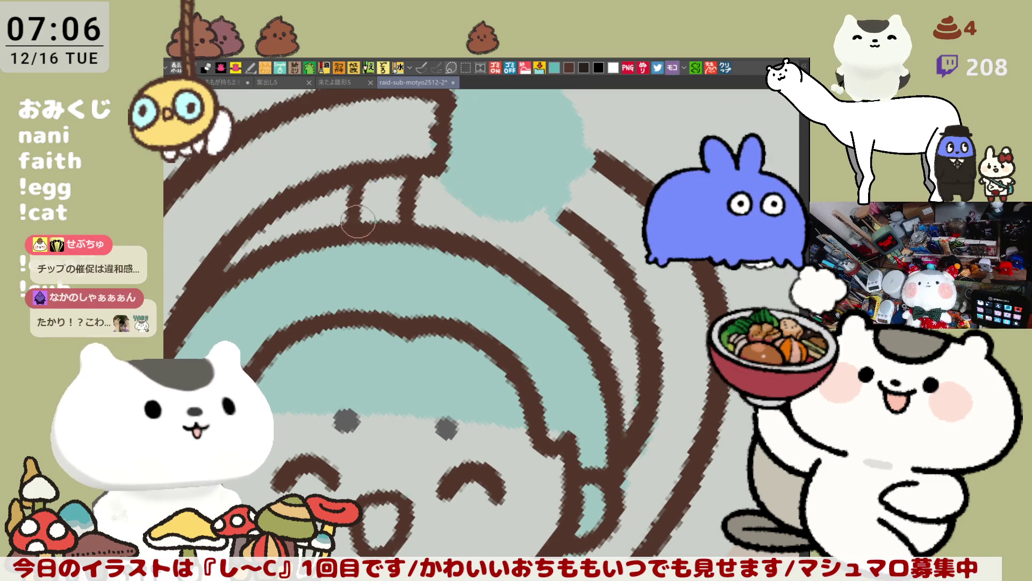
key("ctrl+z")
left_click_drag(357, 174, 346, 221)
key("ctrl+z")
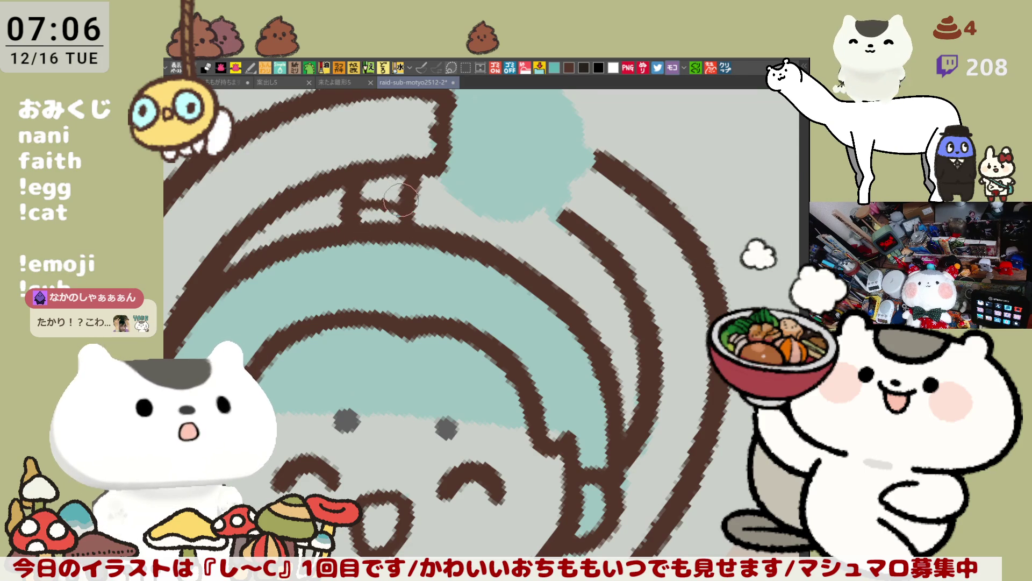
Thicken the small box outline and draw brown stripes inside it.
left_click_drag(352, 198, 418, 218)
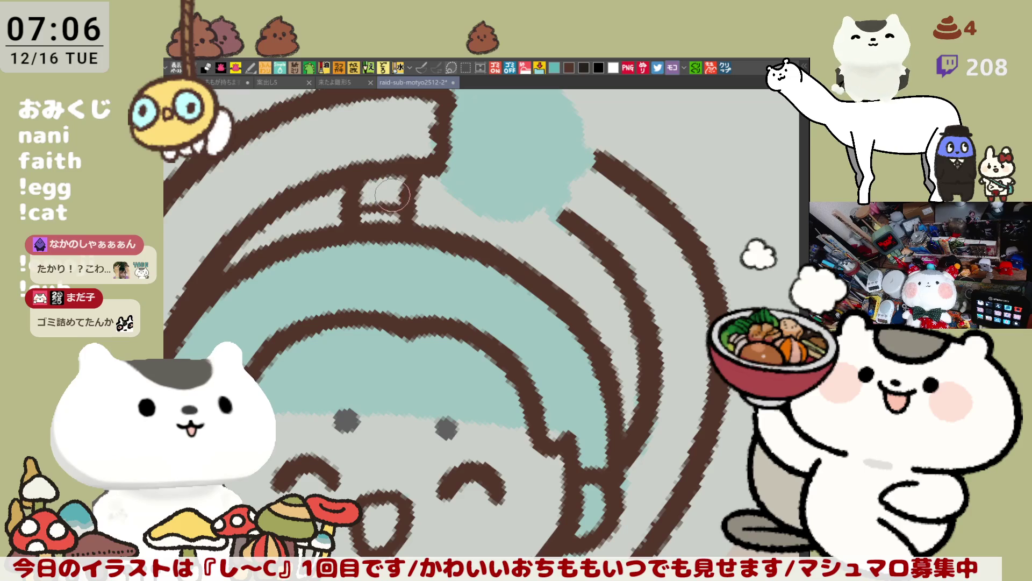
left_click_drag(397, 187, 352, 194)
key("ctrl+z")
key("ctrl+z")
scroll(404, 192, "down", 3)
scroll(420, 254, "up", 2)
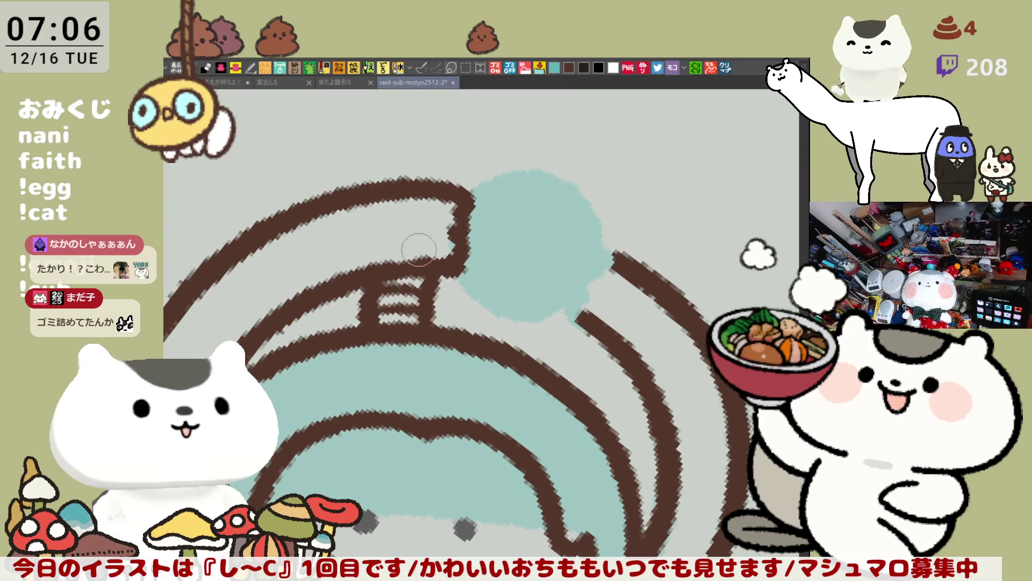
Try a hooked curl rising from the head top, extending it right, then undo it entirely.
left_click_drag(430, 233, 432, 262)
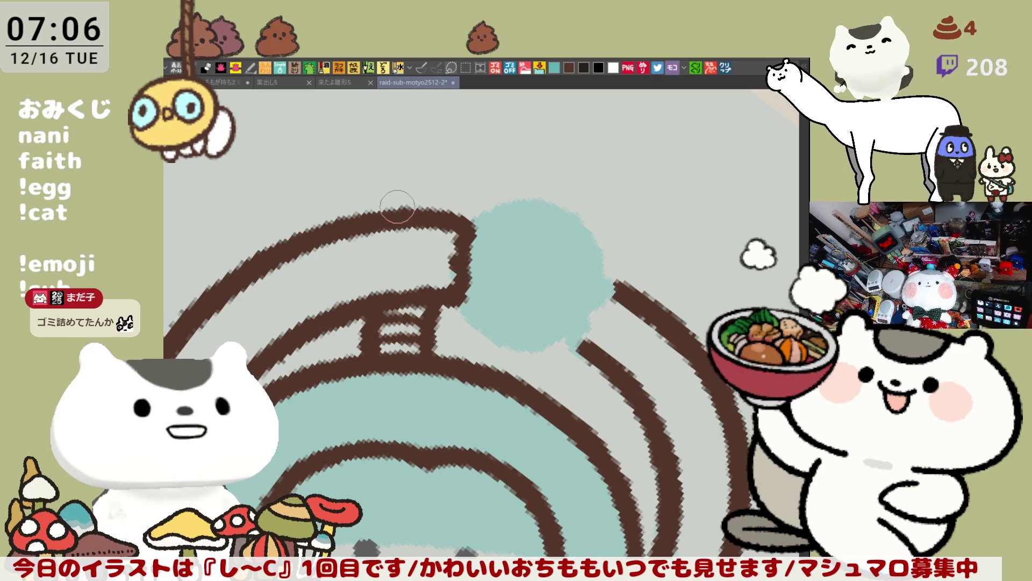
left_click_drag(399, 208, 410, 143)
key("ctrl+z")
mouse_move(385, 208)
left_mouse_down()
mouse_move(396, 155)
mouse_move(504, 161)
left_mouse_up()
key("ctrl+z")
mouse_move(384, 204)
left_mouse_down()
mouse_move(453, 155)
mouse_move(467, 158)
left_mouse_up()
left_click_drag(380, 173, 402, 214)
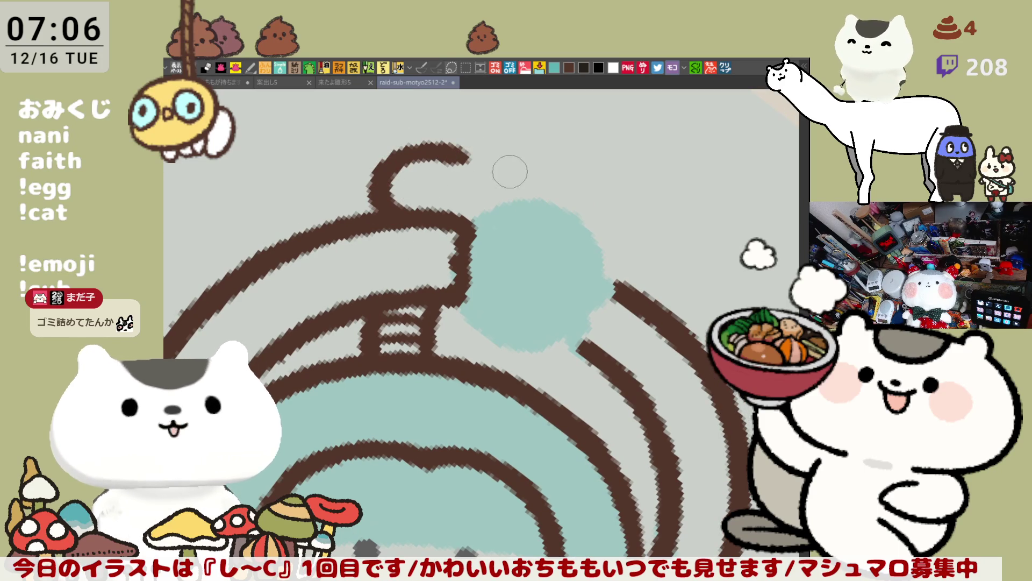
left_click_drag(463, 158, 521, 178)
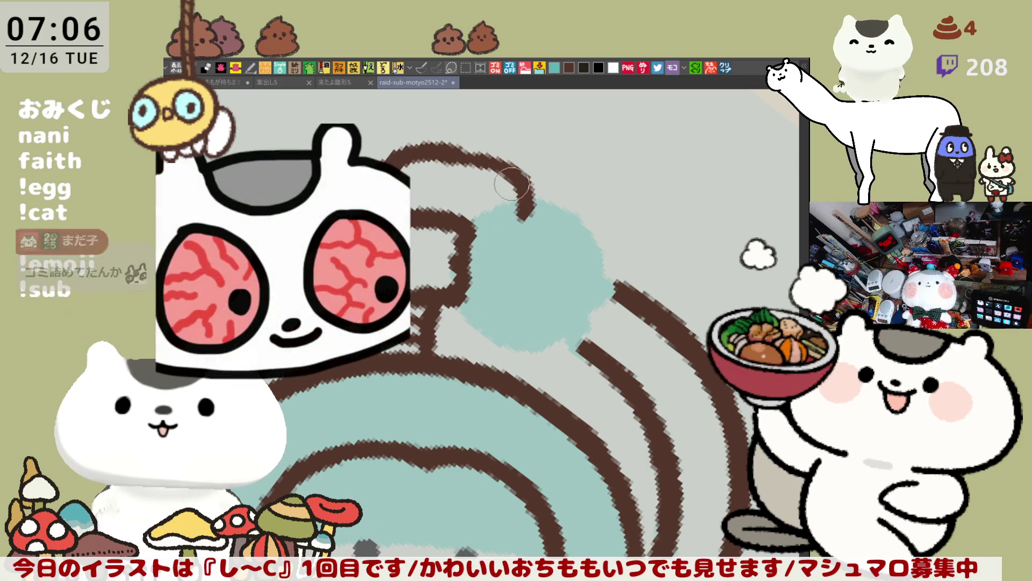
key("ctrl+z")
mouse_move(463, 157)
left_mouse_down()
mouse_move(522, 179)
mouse_move(525, 216)
left_mouse_up()
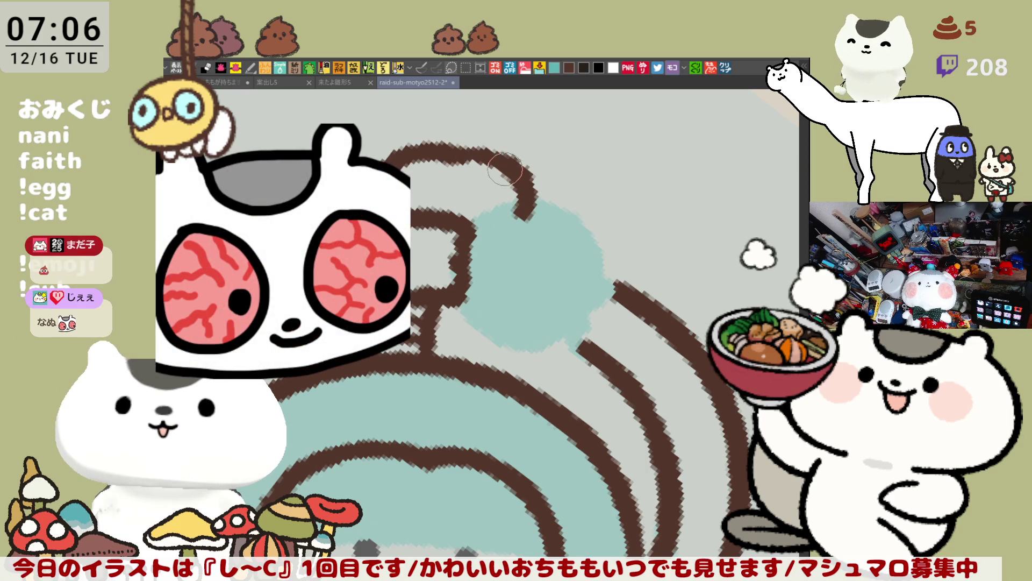
scroll(524, 184, "up", 1)
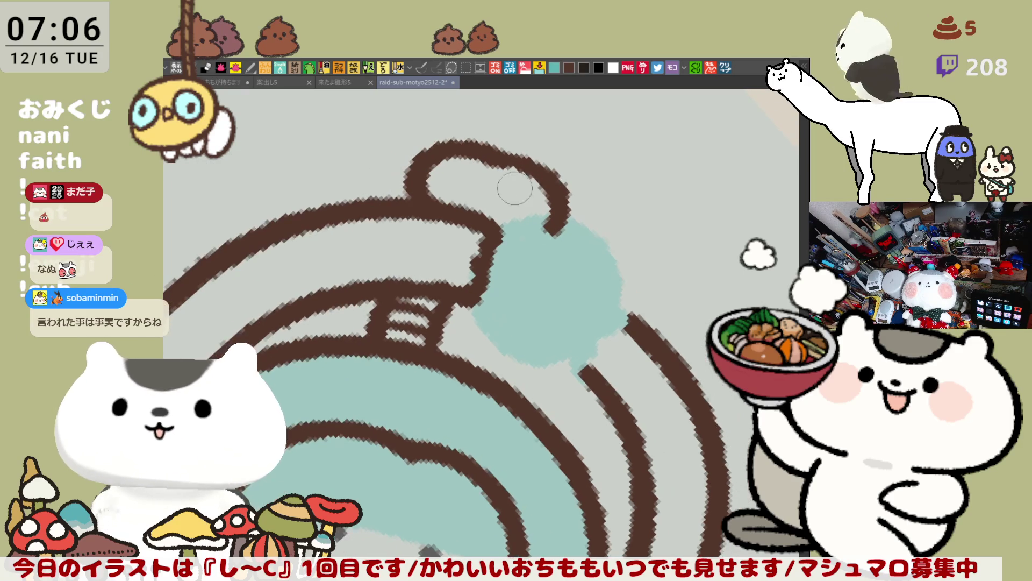
left_click_drag(522, 184, 451, 261)
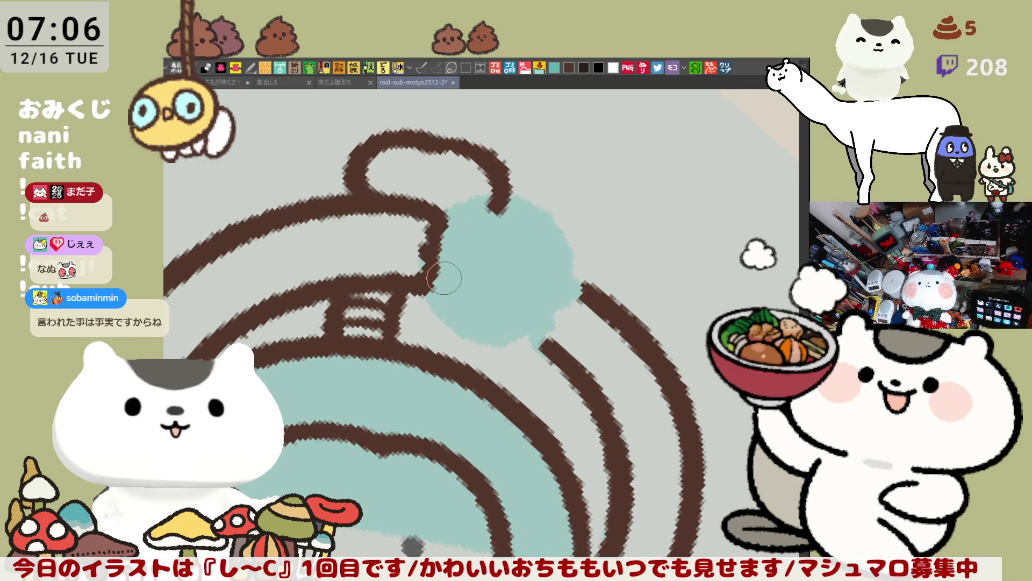
scroll(445, 278, "down", 1)
scroll(445, 278, "down", 1)
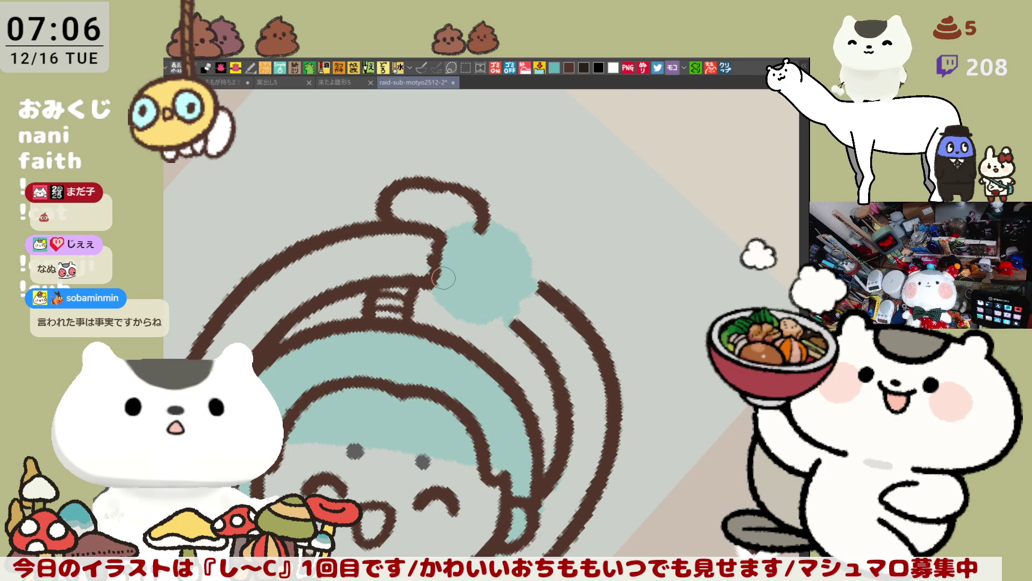
scroll(443, 278, "up", 1)
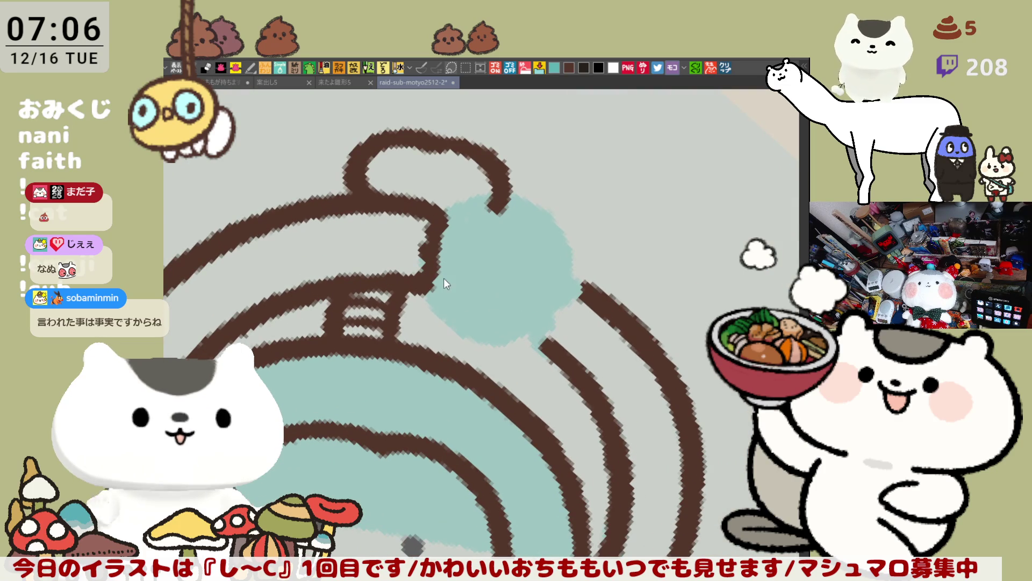
key("ctrl+z")
key("ctrl+z")
Redraw the loop from a short start, hooking right and curving down to the head.
left_click_drag(349, 192, 446, 138)
key("ctrl+z")
left_click_drag(347, 194, 361, 159)
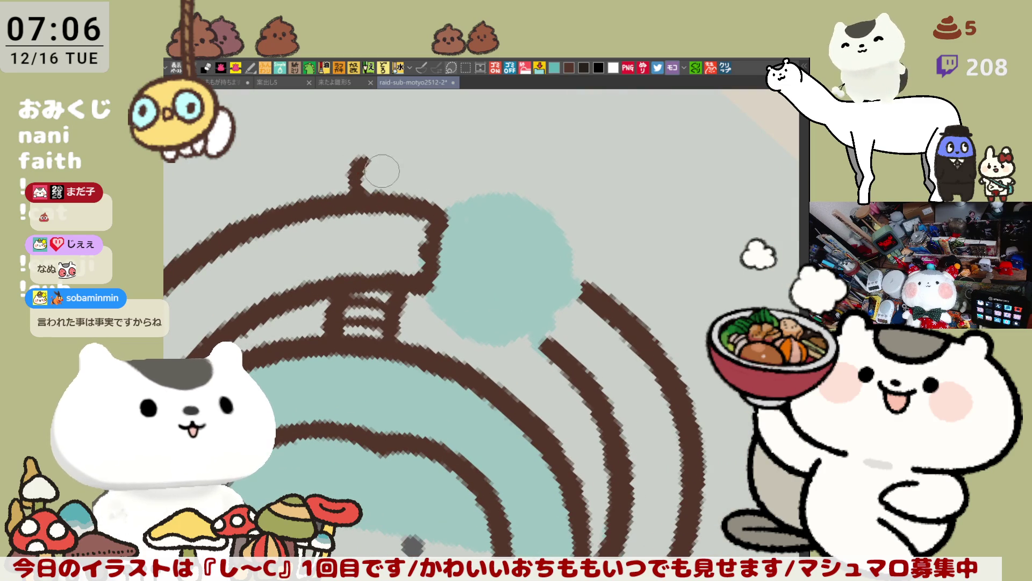
key("ctrl+z")
left_click_drag(347, 193, 484, 138)
key("ctrl+z")
mouse_move(346, 194)
left_mouse_down()
mouse_move(371, 147)
mouse_move(347, 194)
left_mouse_up()
key("ctrl+z")
mouse_move(362, 158)
left_mouse_down()
mouse_move(454, 135)
mouse_move(510, 182)
left_mouse_up()
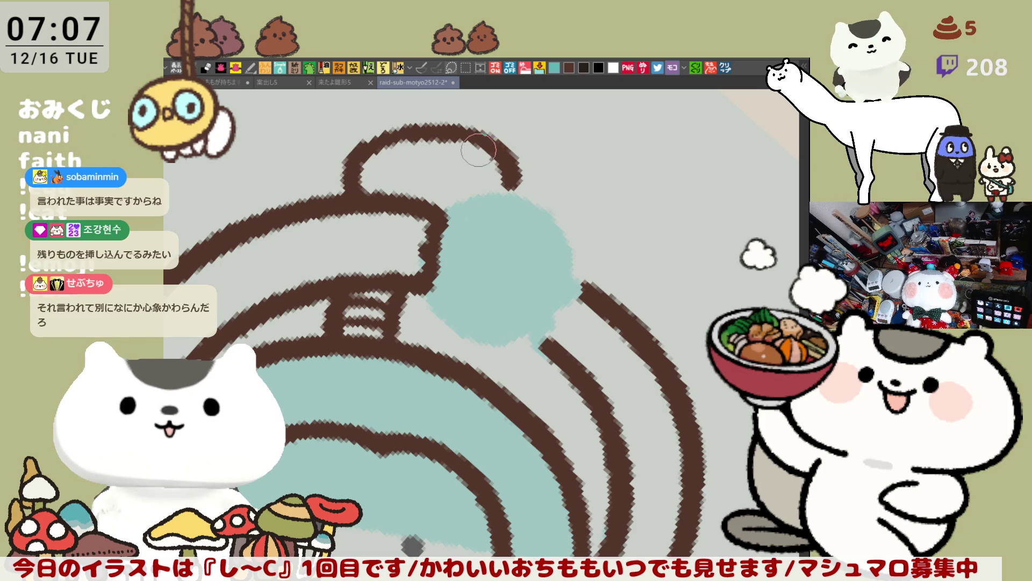
key("ctrl+z")
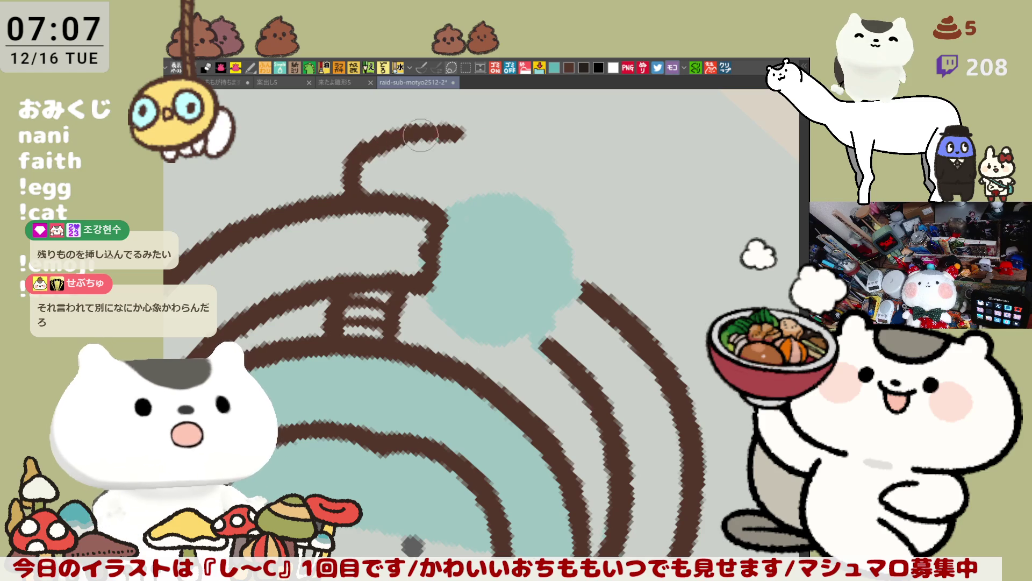
left_click_drag(454, 129, 508, 197)
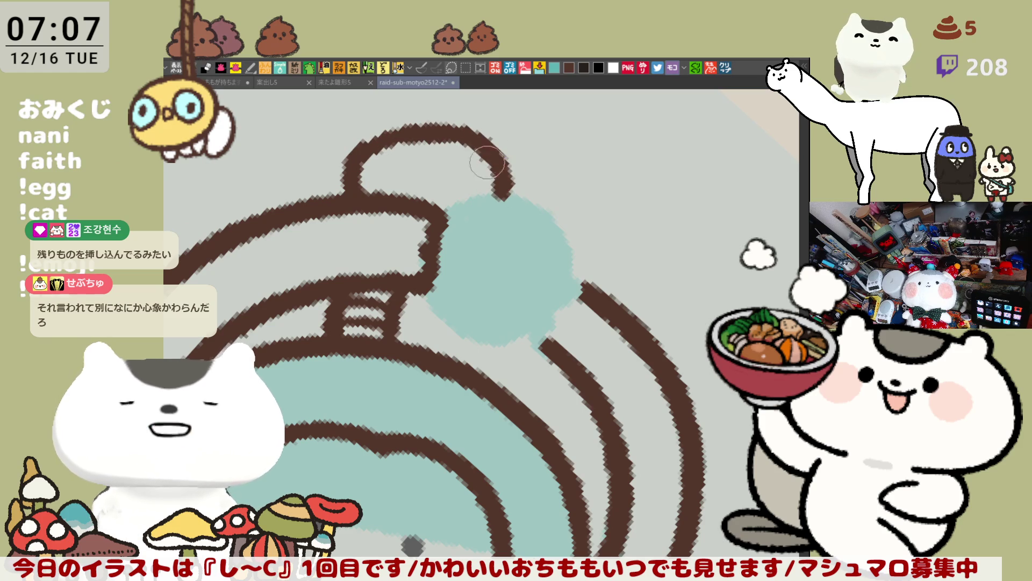
key("ctrl+z")
left_click_drag(456, 129, 508, 197)
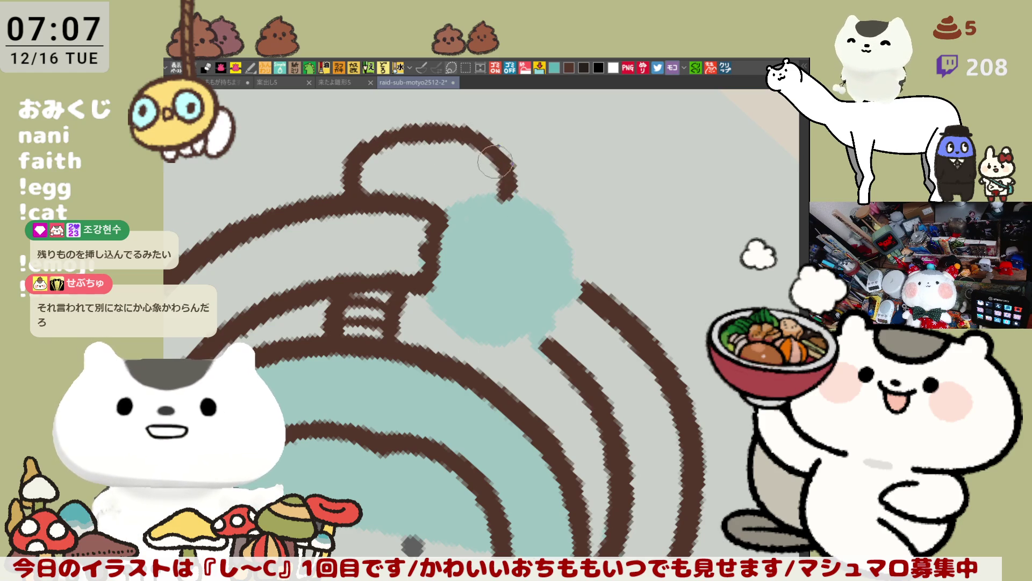
key("ctrl+z")
left_click_drag(456, 129, 508, 196)
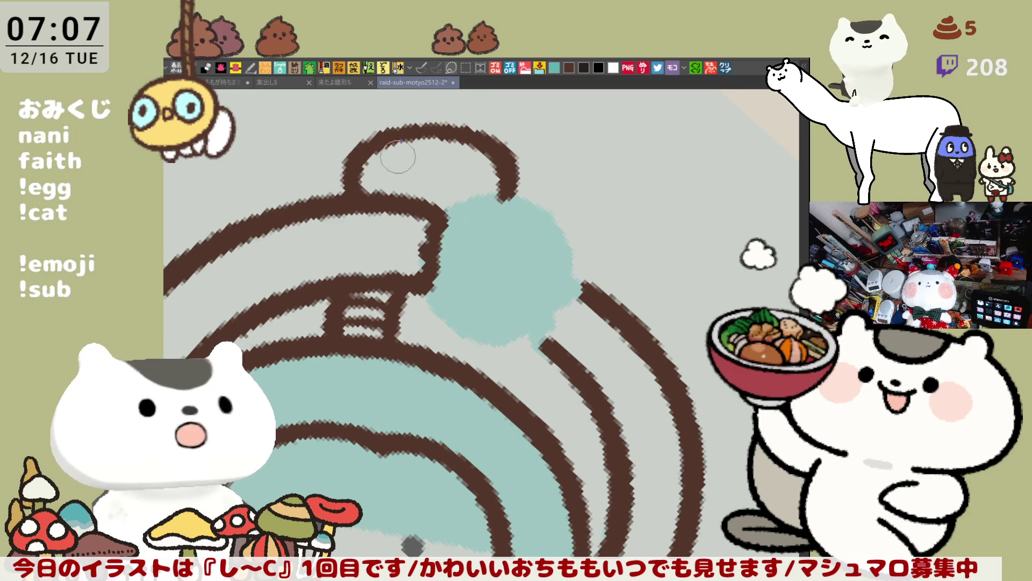
Thicken the loop's left side, then reshape the right arc top and join it to the neighbouring line.
left_click_drag(356, 163, 360, 194)
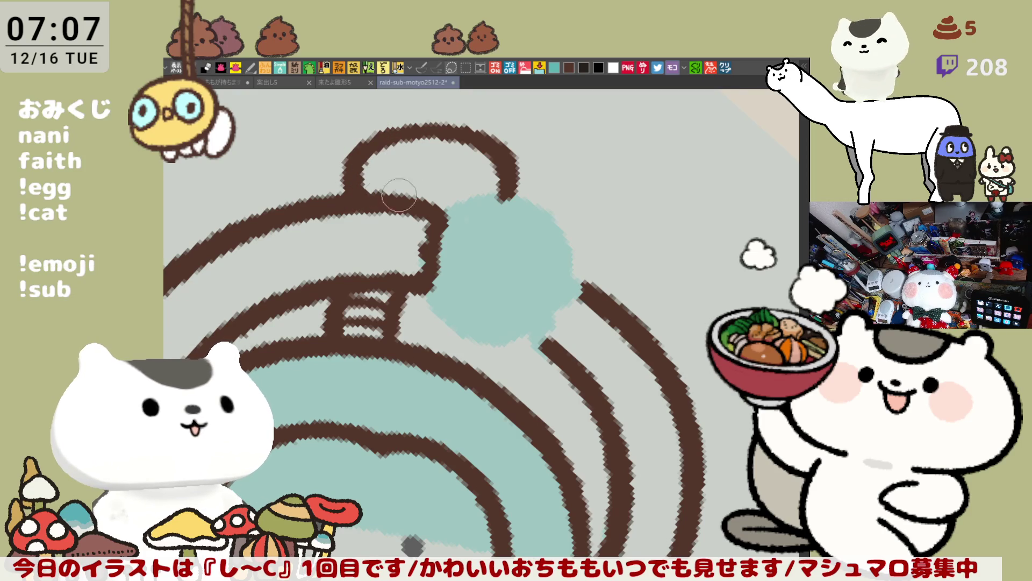
mouse_move(519, 203)
left_mouse_down()
mouse_move(530, 224)
mouse_move(476, 178)
mouse_move(599, 192)
left_mouse_up()
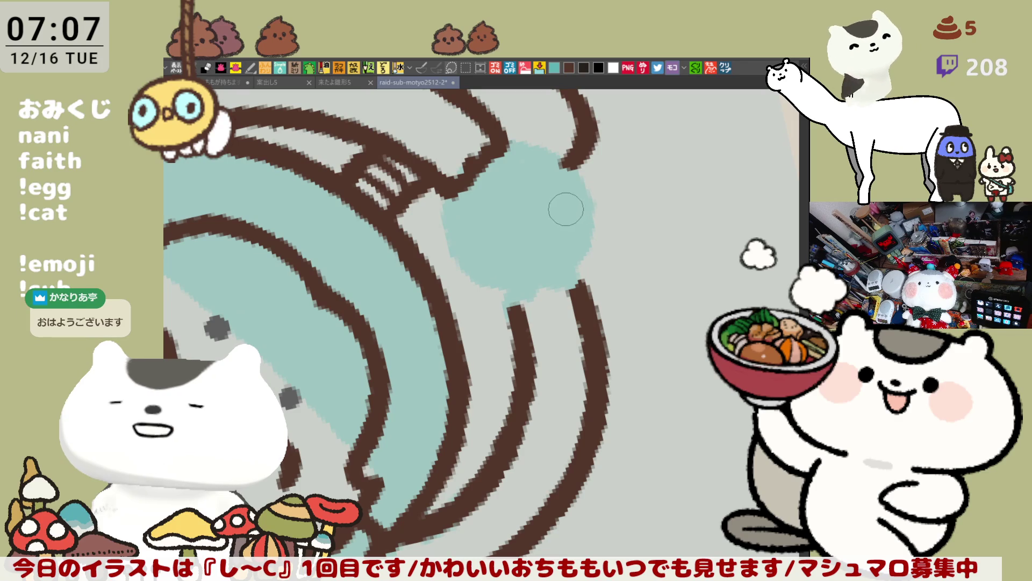
left_click_drag(562, 213, 570, 281)
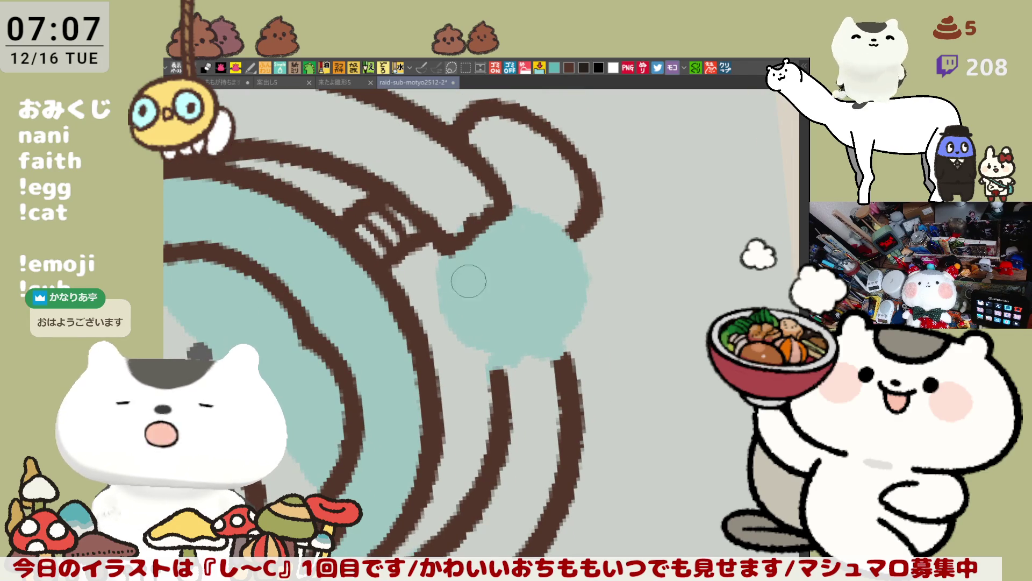
left_click_drag(496, 370, 511, 355)
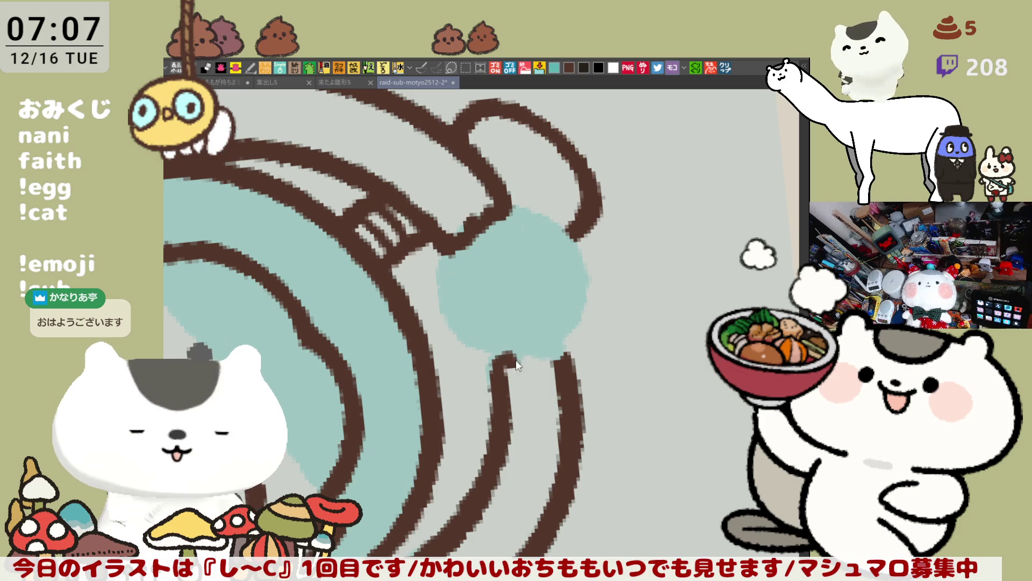
left_click_drag(496, 368, 560, 359)
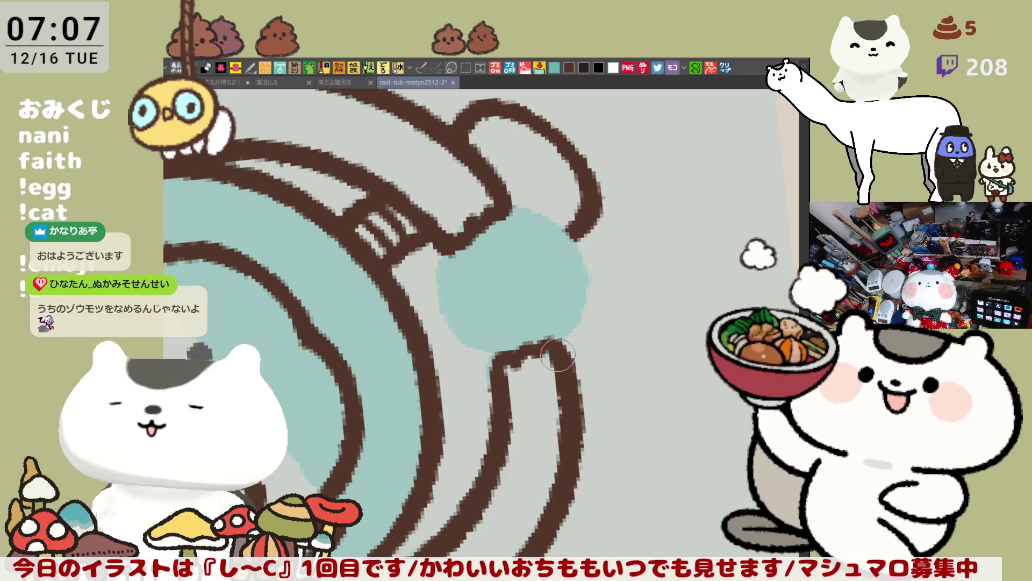
left_click_drag(567, 371, 546, 424)
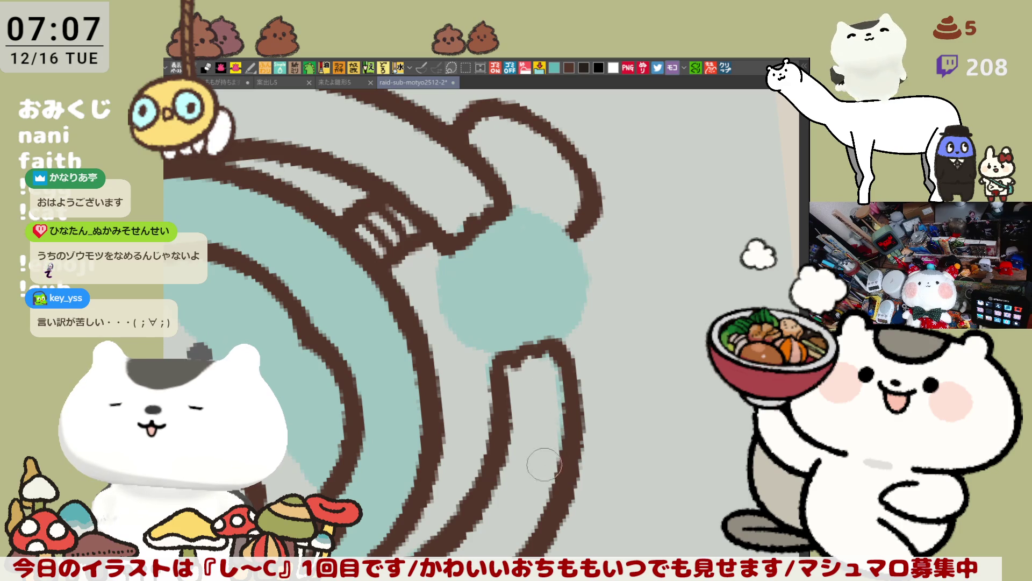
Fill the corner where the arcs meet and rotate the view back upright.
mouse_move(537, 420)
left_mouse_down()
mouse_move(479, 242)
mouse_move(561, 250)
left_mouse_up()
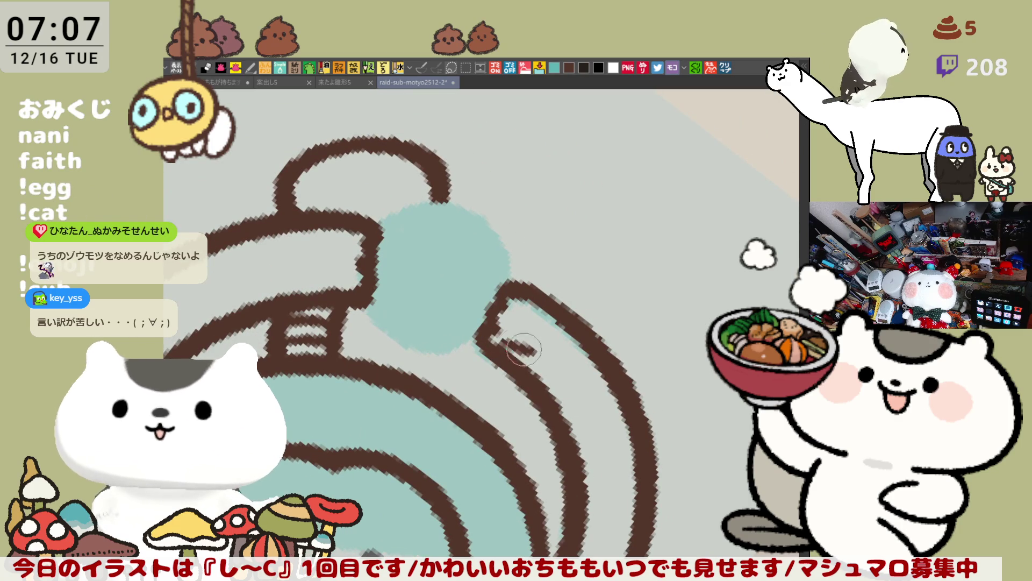
left_click_drag(495, 342, 520, 337)
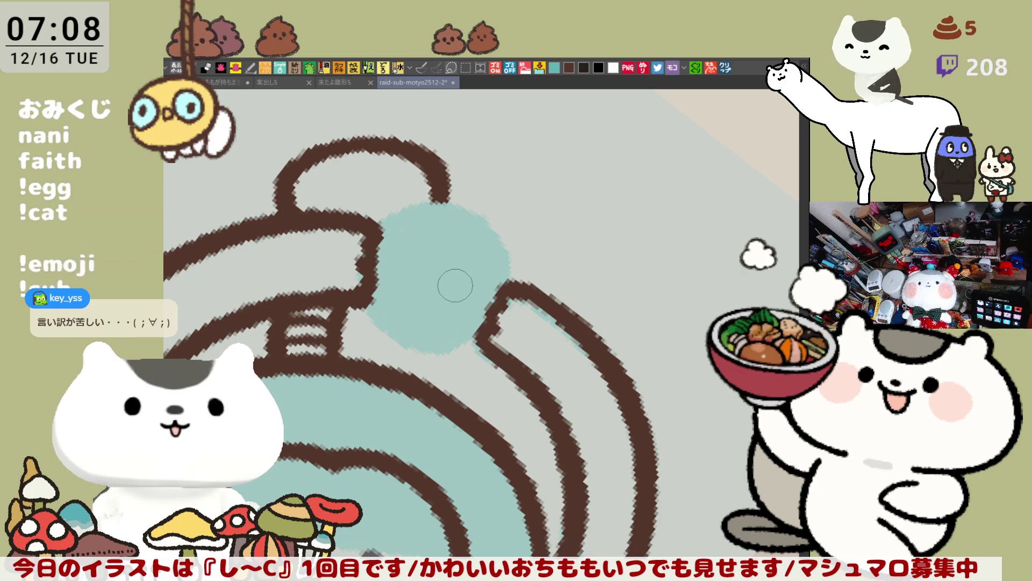
key("asciicircum")
left_click_drag(426, 278, 519, 259)
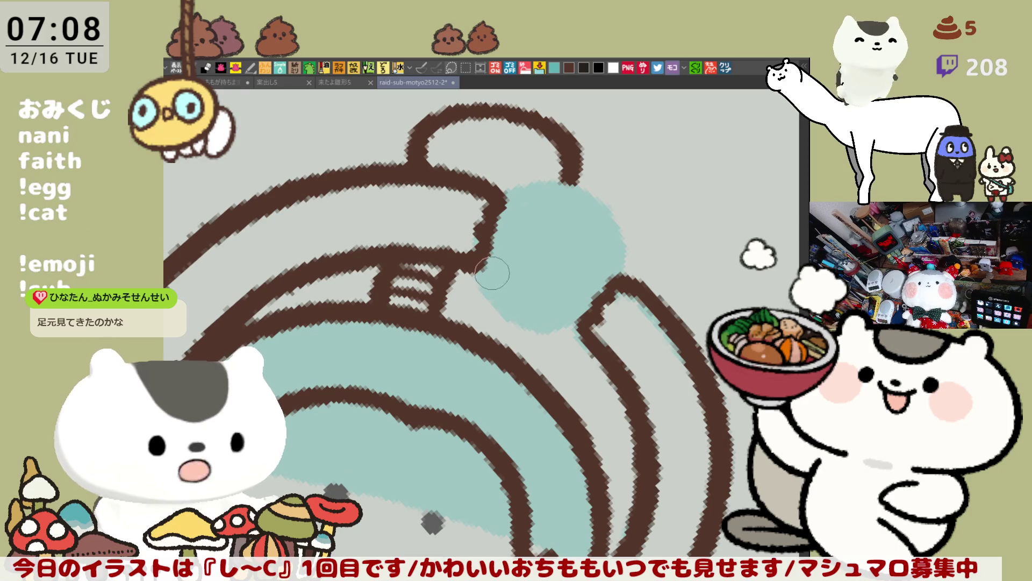
key("minus")
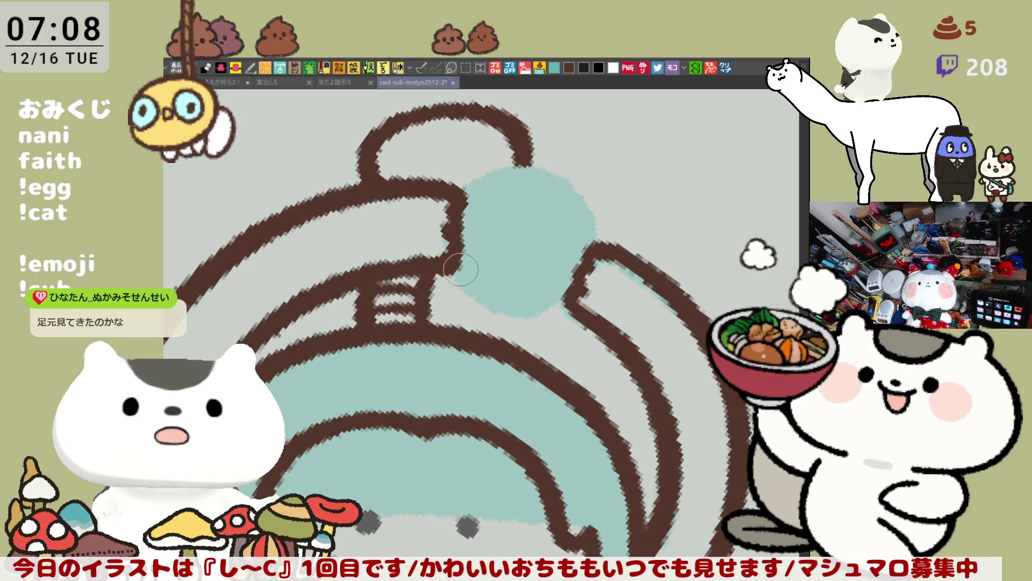
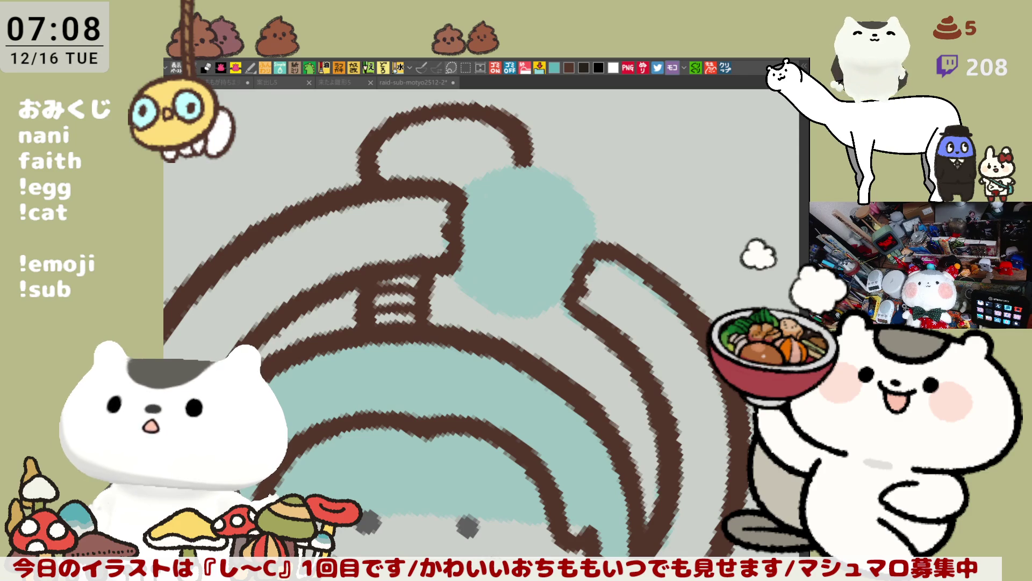
Straighten the helmet drawing in view and save the illustration with Ctrl+S.
left_click_drag(518, 205, 541, 285)
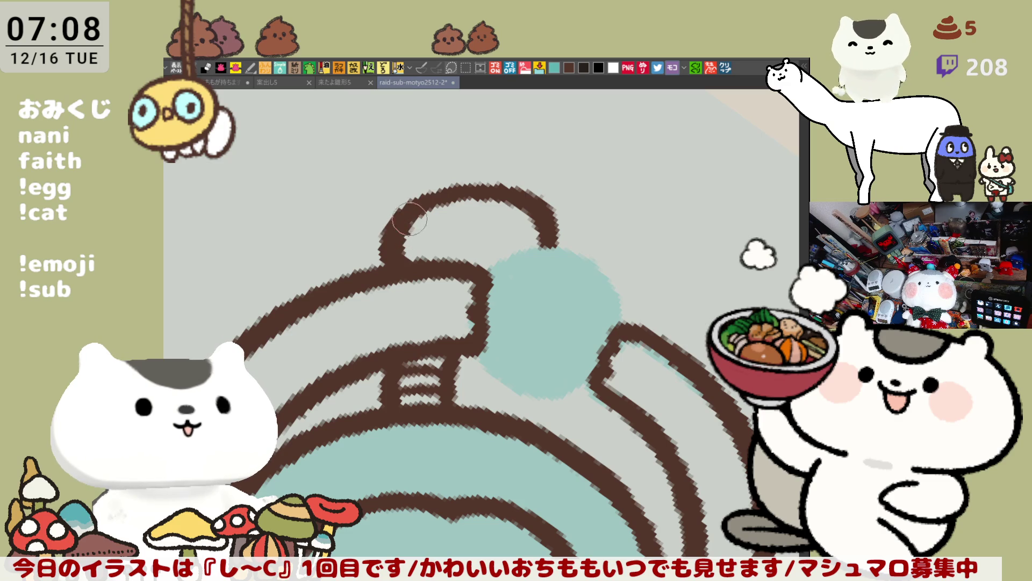
scroll(532, 278, "down", 1)
scroll(531, 295, "down", 1)
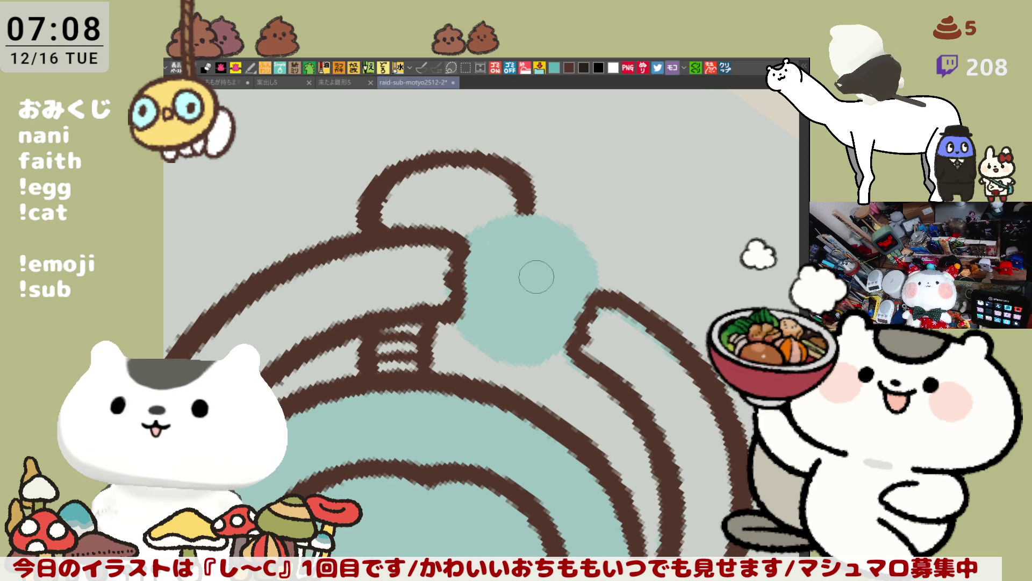
left_click_drag(542, 303, 680, 289)
scroll(588, 315, "down", 1)
scroll(564, 317, "down", 1)
scroll(535, 269, "down", 3)
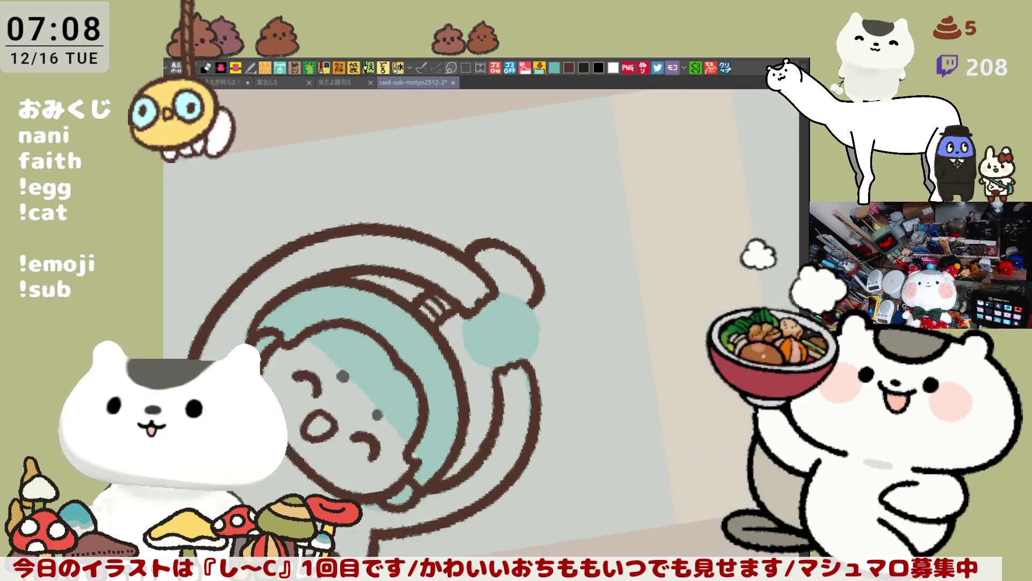
scroll(535, 269, "down", 1)
key("ctrl+0")
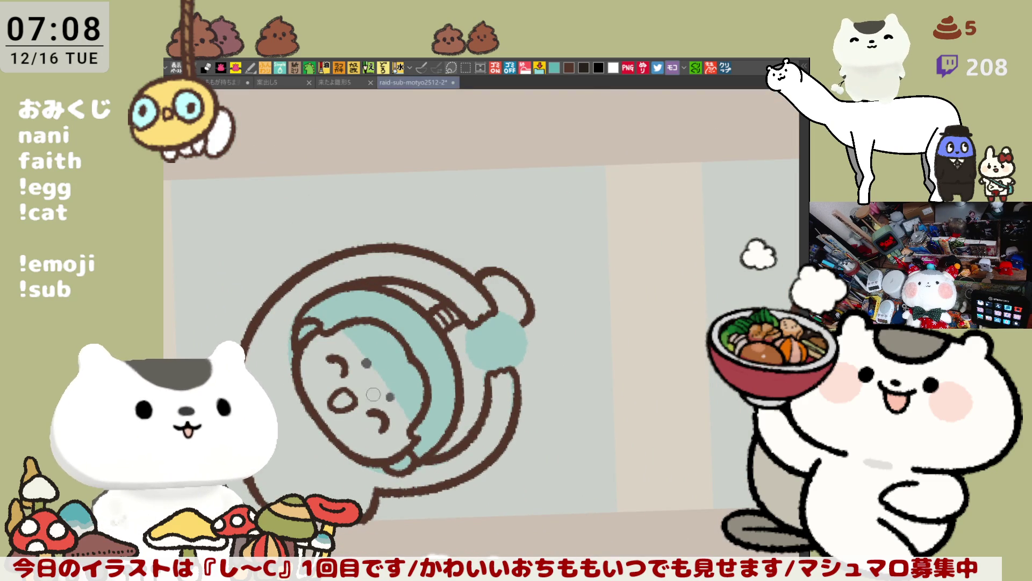
mouse_move(449, 284)
left_mouse_down()
mouse_move(505, 223)
mouse_move(432, 313)
left_mouse_up()
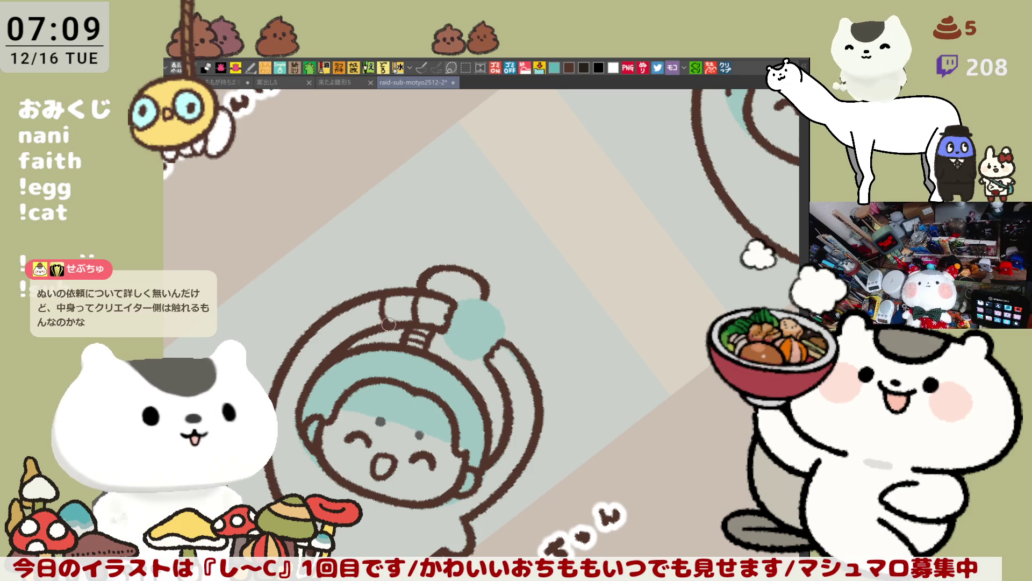
key("ctrl+s")
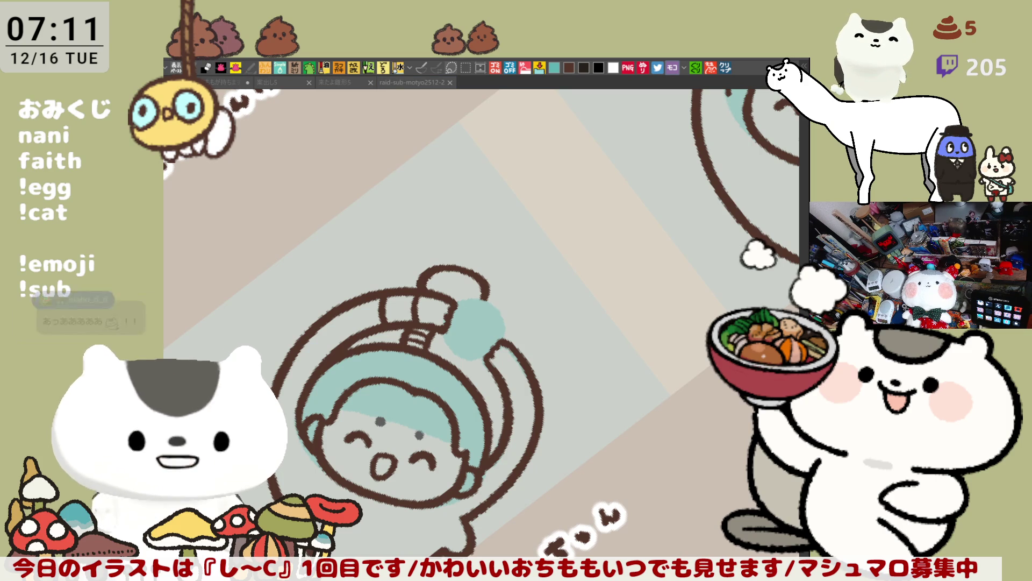
Reset the canvas rotation, bring an empty label into view and hand-letter 'inaho' on it.
left_click(459, 332)
scroll(459, 331, "down", 2)
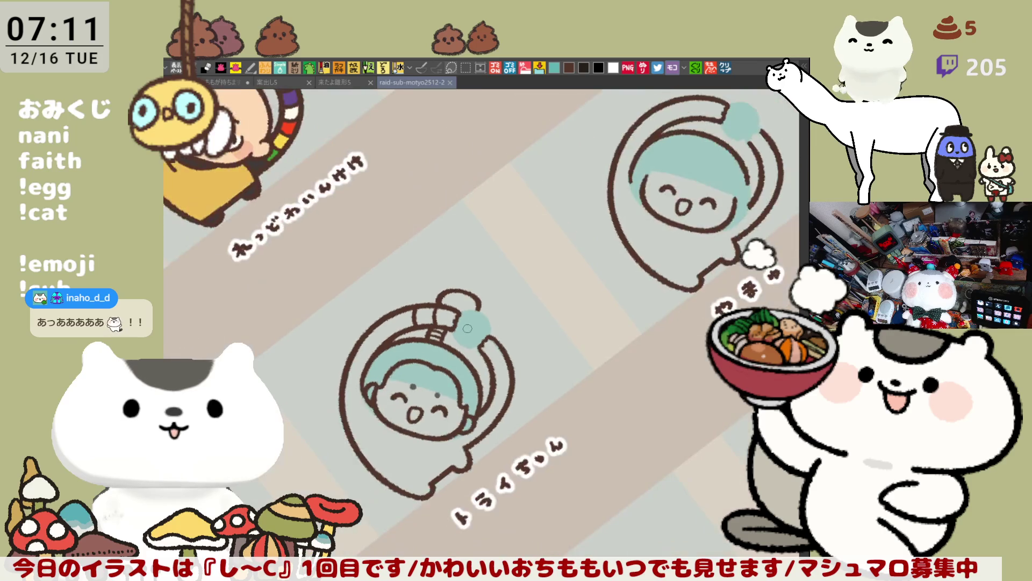
scroll(459, 331, "down", 2)
scroll(460, 331, "down", 2)
key("ctrl+@")
scroll(591, 206, "up", 2)
left_click_drag(589, 206, 659, 200)
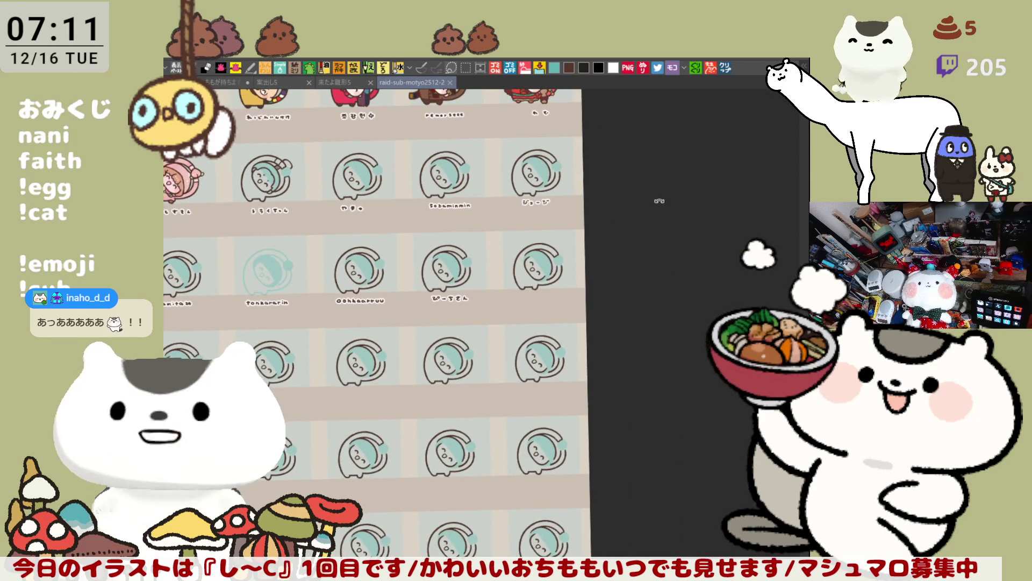
scroll(413, 287, "up", 1)
scroll(503, 323, "up", 1)
scroll(503, 323, "up", 1)
scroll(506, 321, "up", 1)
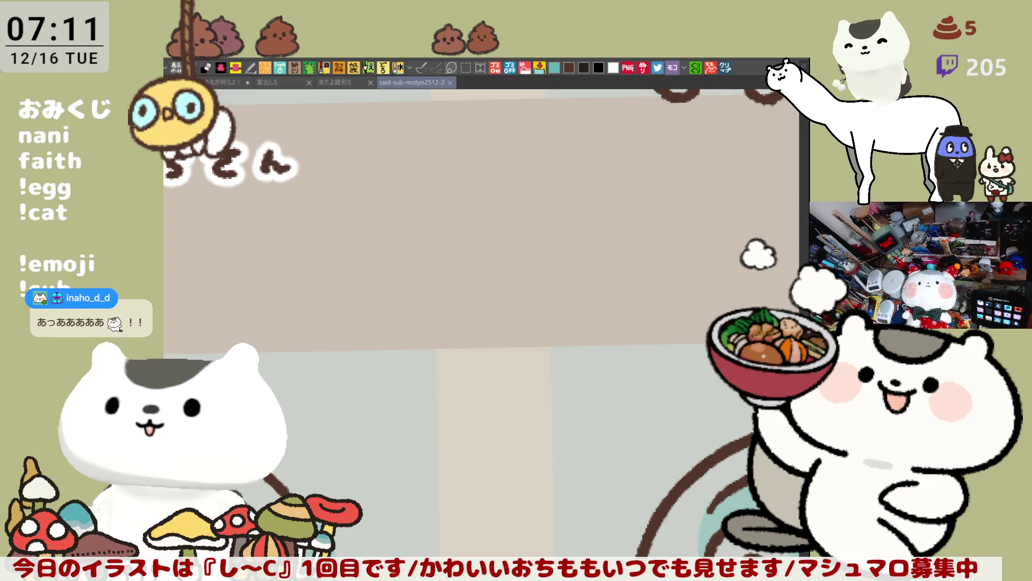
mouse_move(698, 228)
left_mouse_down()
mouse_move(604, 292)
mouse_move(545, 288)
left_mouse_up()
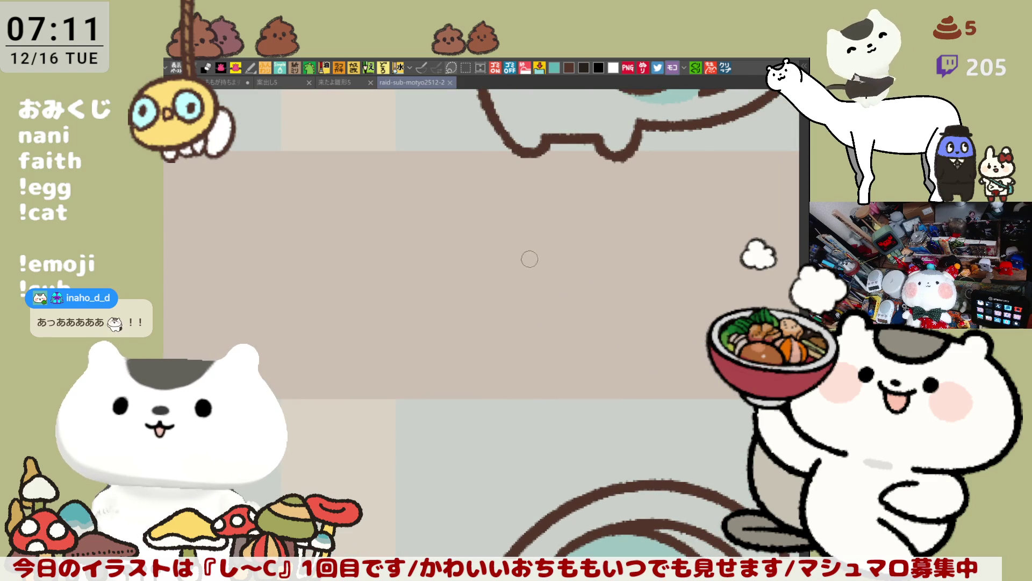
mouse_move(555, 222)
left_mouse_down()
mouse_move(463, 224)
mouse_move(465, 240)
mouse_move(497, 220)
mouse_move(515, 242)
mouse_move(580, 242)
mouse_move(595, 224)
left_mouse_up()
left_click(463, 210)
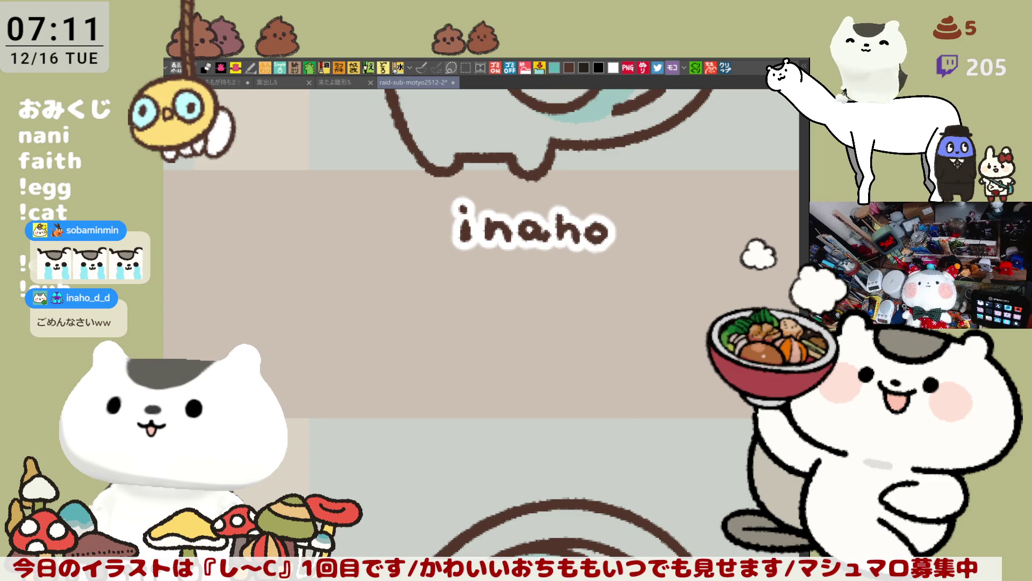
scroll(463, 372, "down", 2)
scroll(463, 372, "down", 1)
scroll(463, 372, "down", 1)
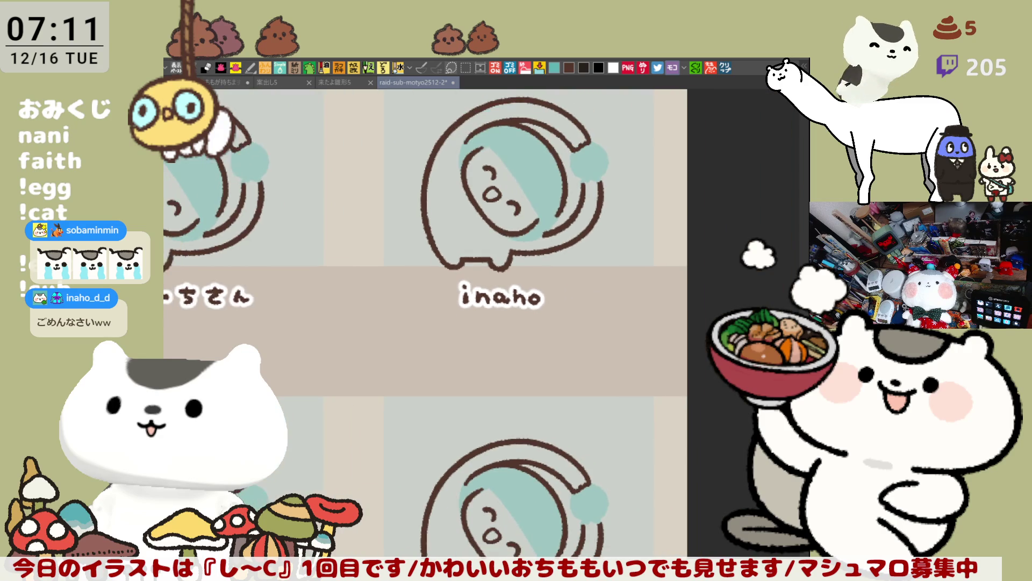
scroll(463, 372, "down", 2)
scroll(463, 372, "down", 1)
scroll(463, 372, "down", 1)
scroll(463, 372, "down", 1)
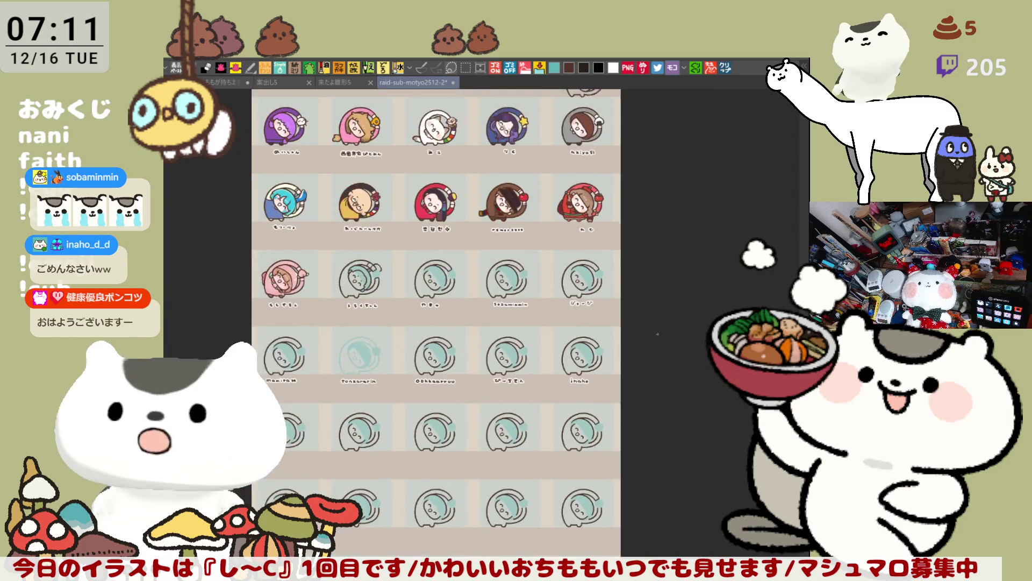
scroll(463, 372, "down", 2)
mouse_move(559, 409)
left_mouse_down()
mouse_move(584, 431)
mouse_move(629, 397)
left_mouse_up()
scroll(491, 436, "up", 1)
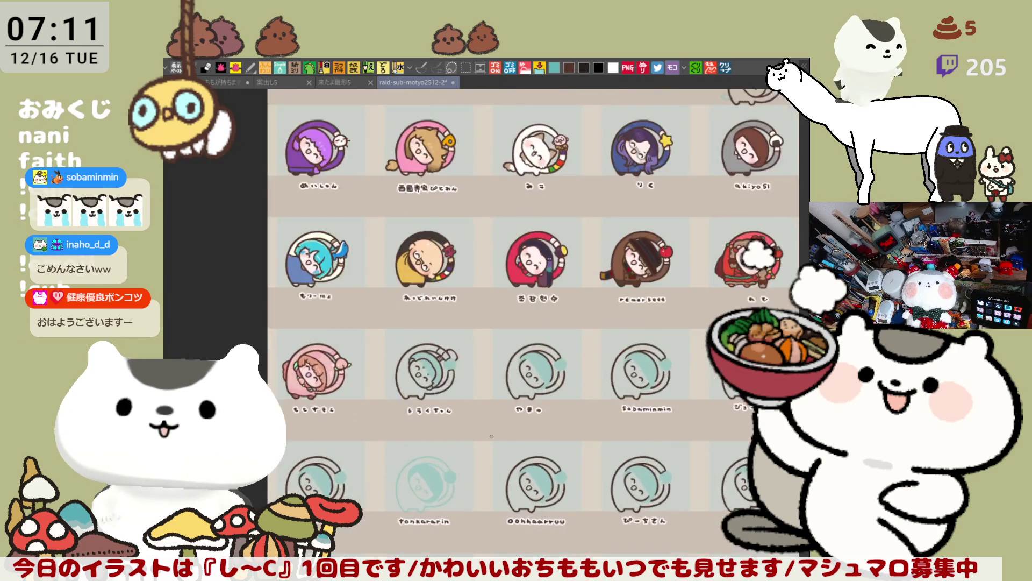
scroll(491, 436, "up", 1)
scroll(491, 435, "up", 1)
scroll(492, 436, "up", 1)
scroll(491, 436, "up", 1)
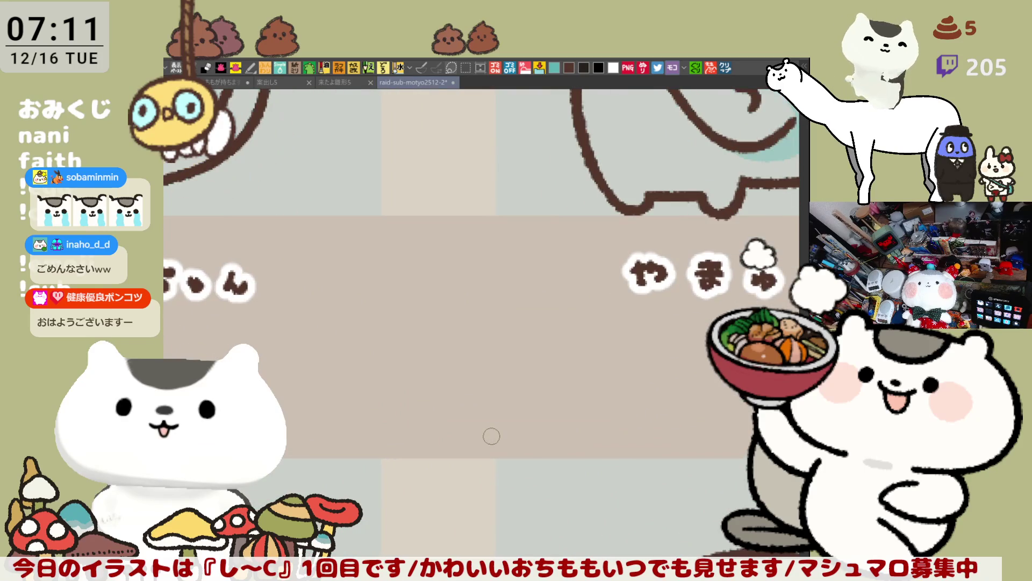
mouse_move(492, 266)
left_mouse_down()
mouse_move(640, 237)
mouse_move(675, 327)
mouse_move(555, 353)
left_mouse_up()
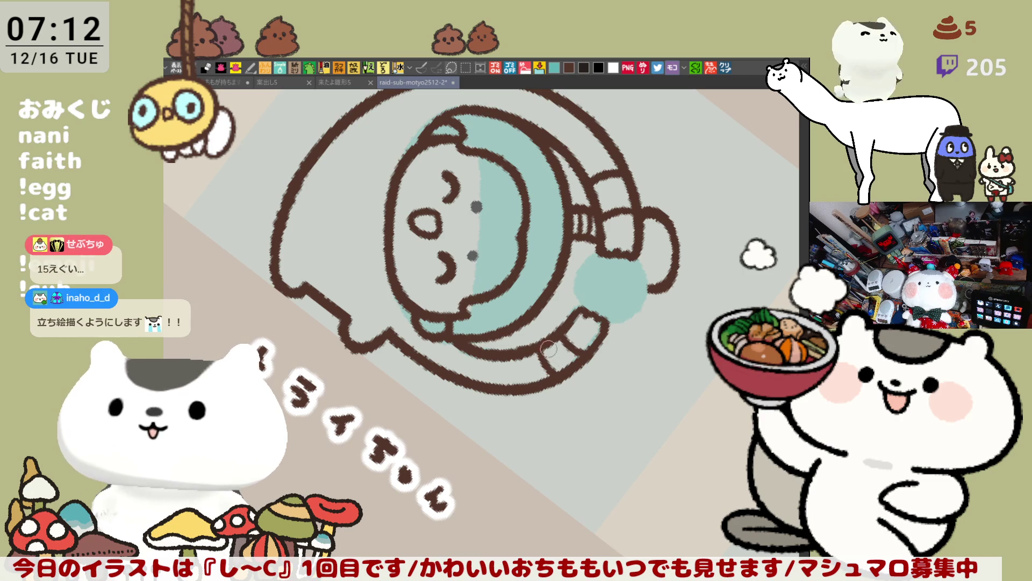
left_click(724, 66)
scroll(483, 412, "up", 2)
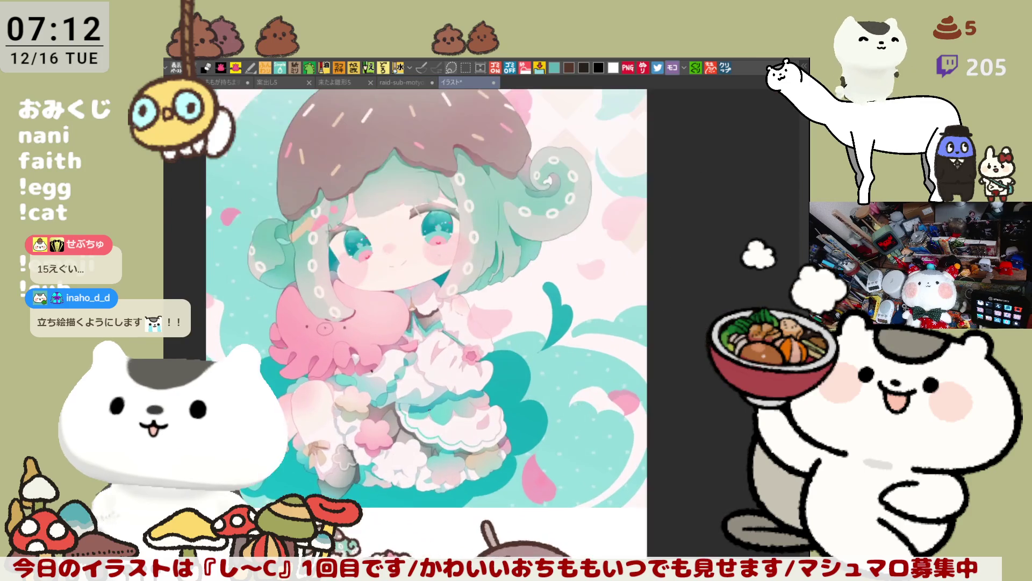
scroll(482, 412, "up", 2)
scroll(482, 412, "up", 2)
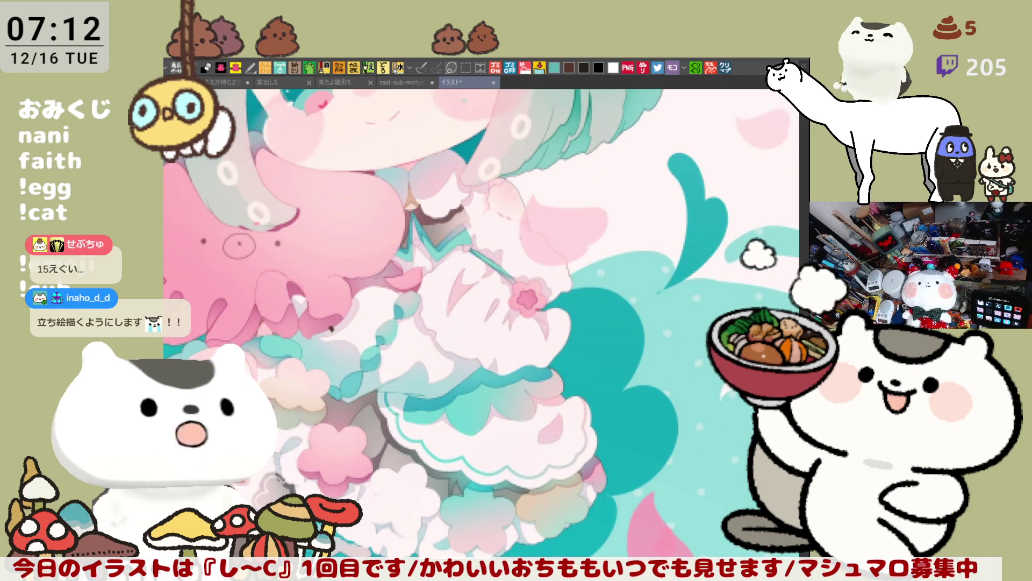
left_click_drag(331, 329, 452, 318)
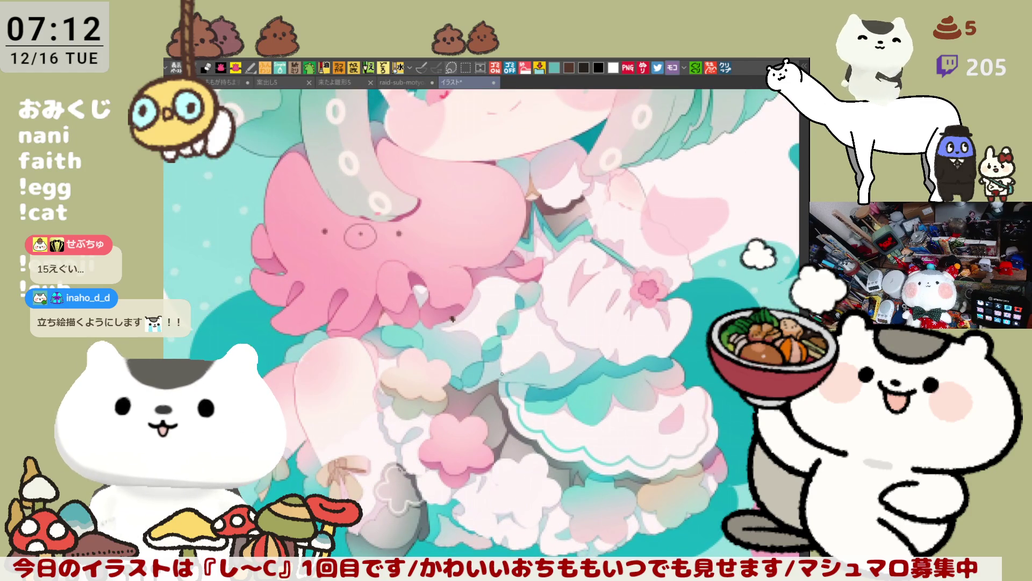
scroll(452, 319, "down", 2)
scroll(452, 319, "down", 2)
scroll(436, 339, "down", 2)
scroll(420, 361, "down", 2)
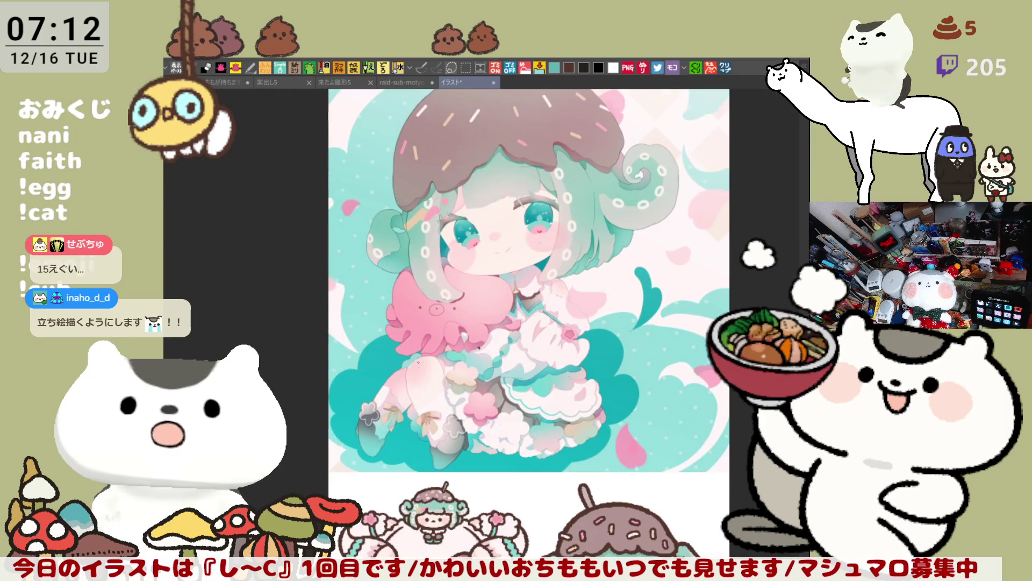
scroll(421, 362, "up", 1)
scroll(427, 362, "up", 2)
scroll(440, 363, "up", 2)
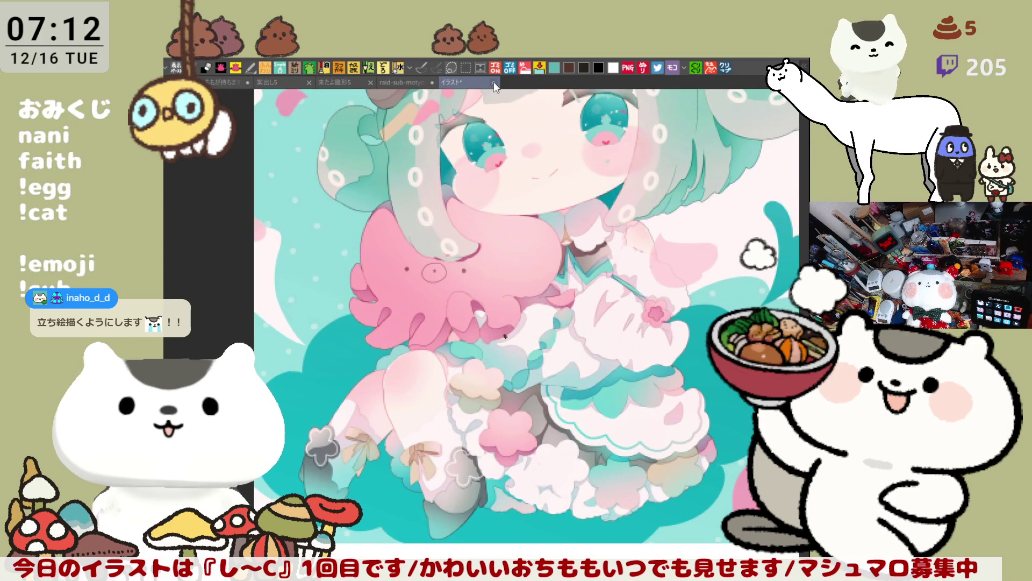
key("ctrl+shift+Tab")
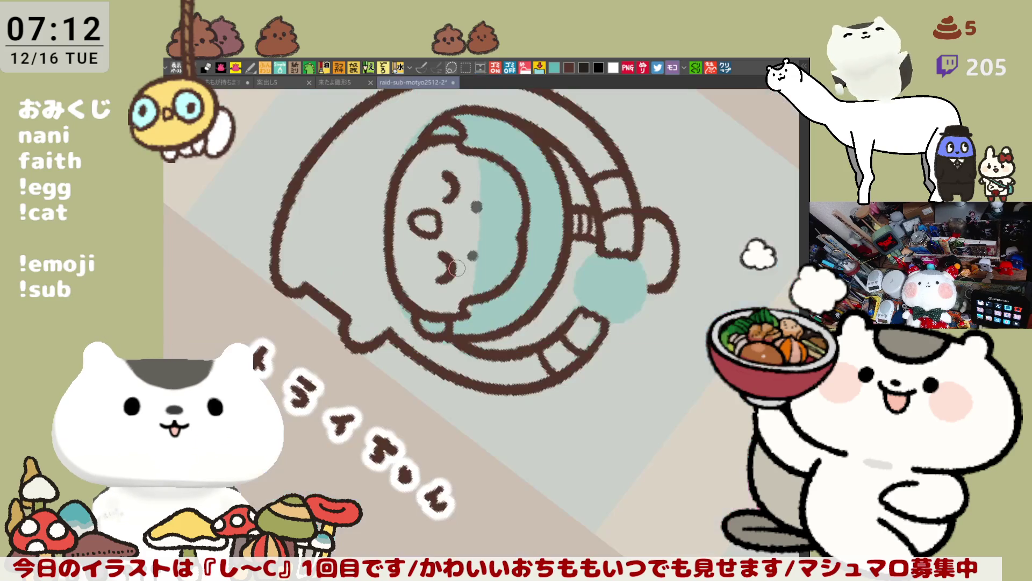
mouse_move(477, 276)
left_mouse_down()
mouse_move(475, 216)
mouse_move(566, 199)
left_mouse_up()
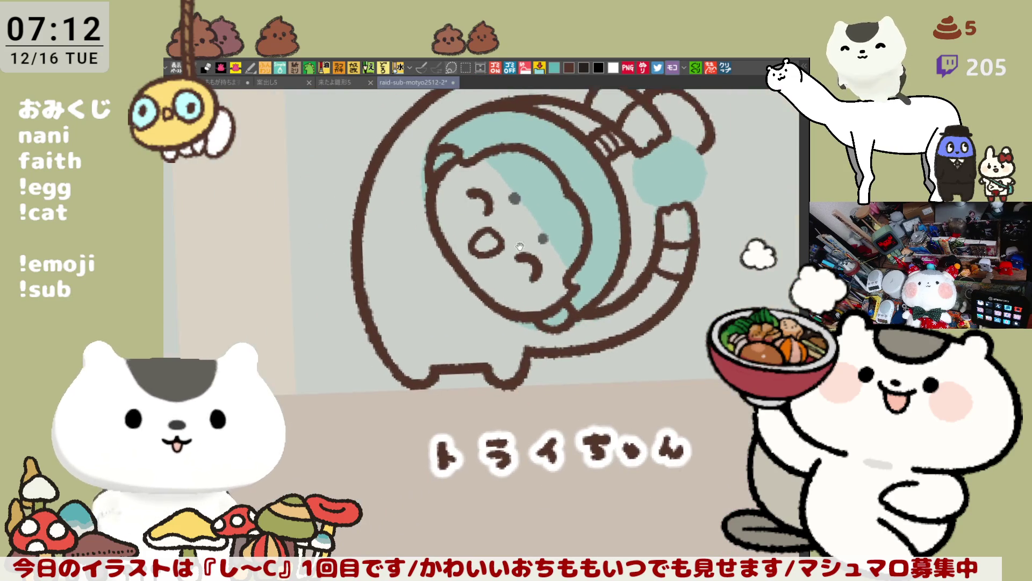